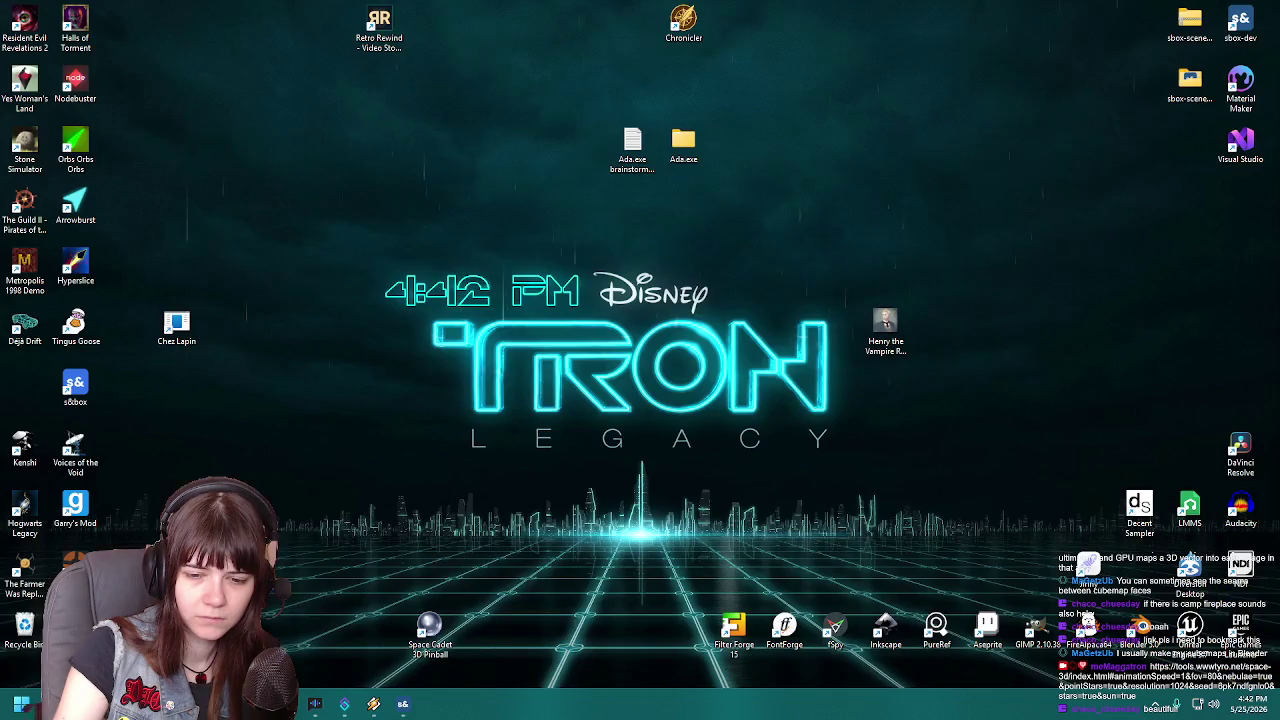
{"action": "key", "text": "super+d"}
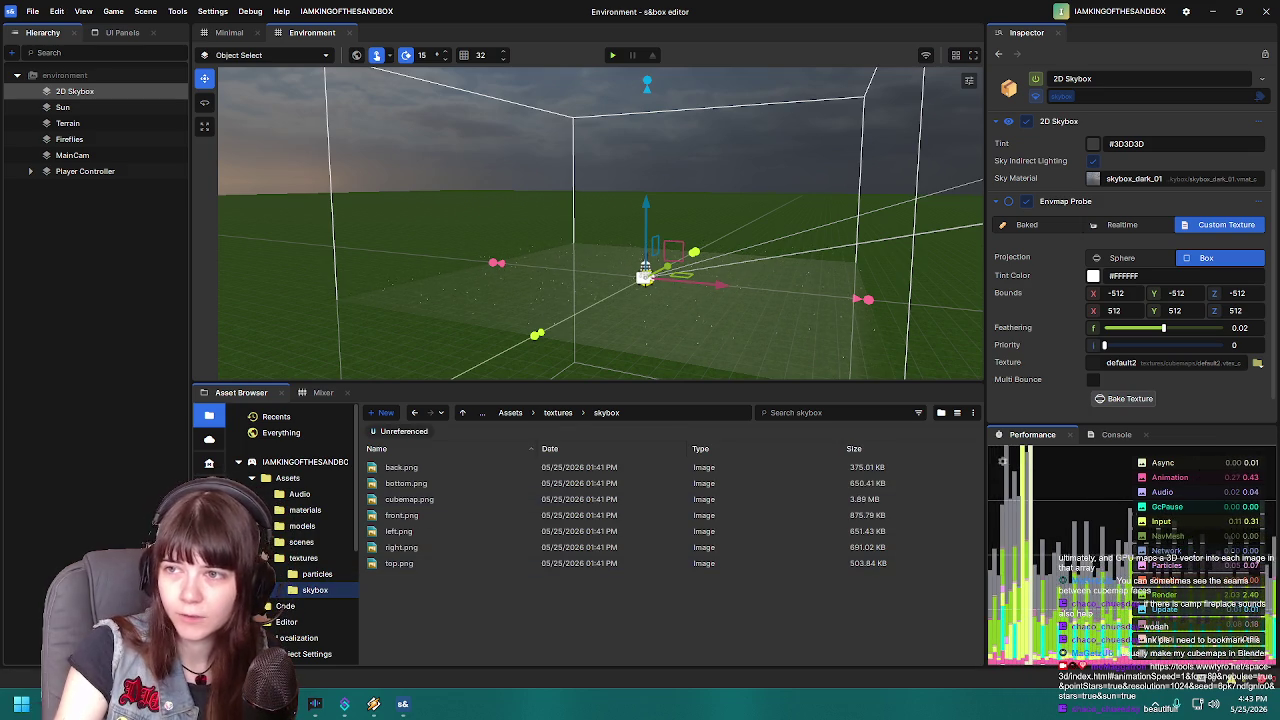
Inspect the cubemap image, then the Player Controller and 2D Skybox object settings
{"action": "left_click", "coordinate": [468, 500]}
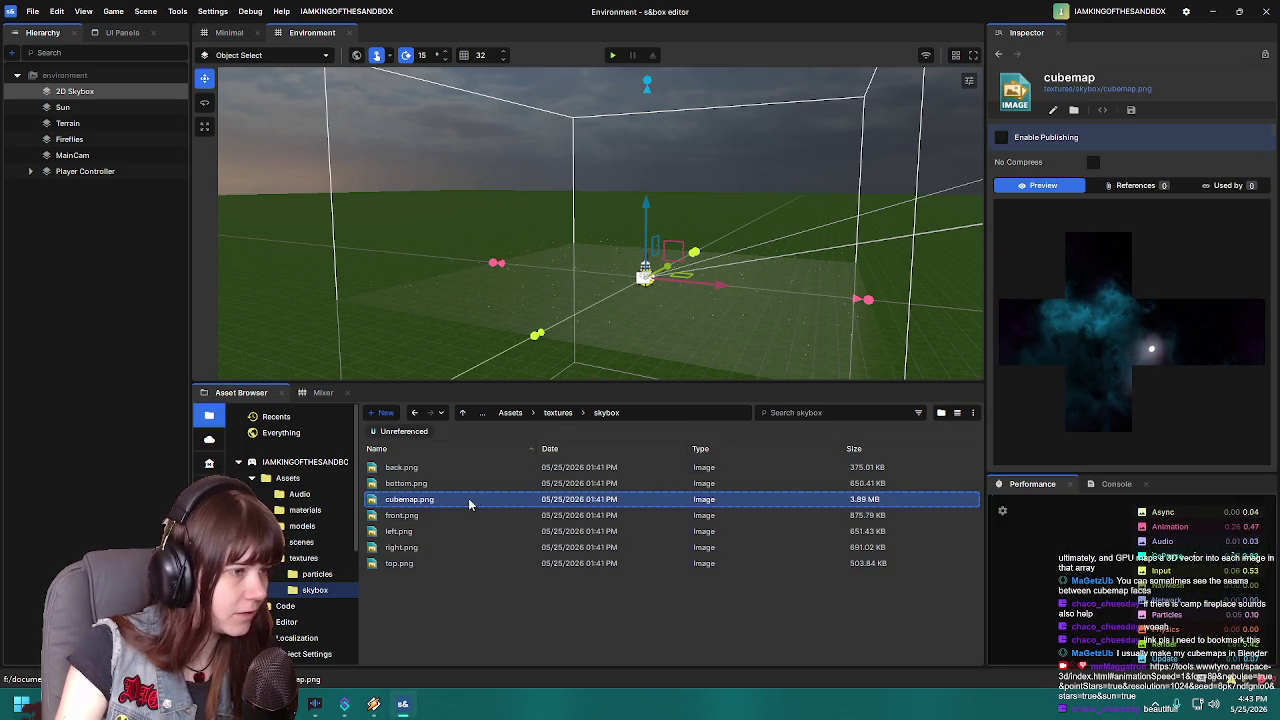
{"action": "left_click", "coordinate": [101, 172]}
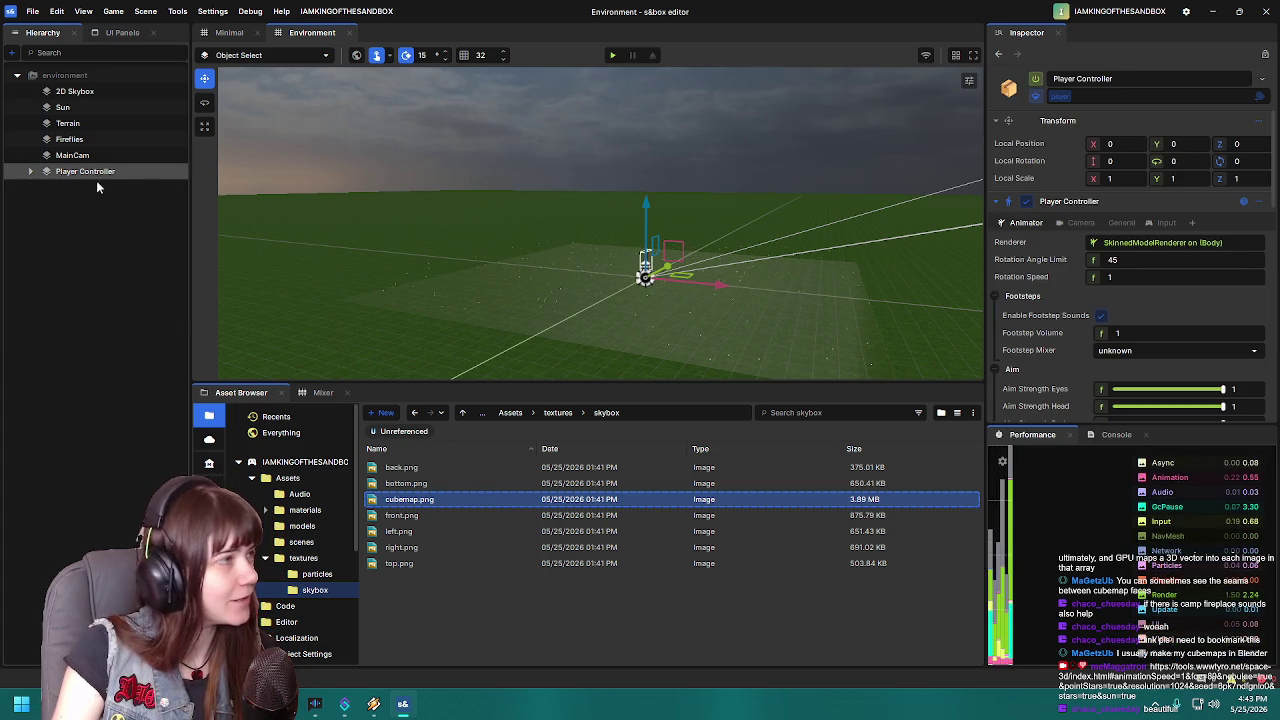
{"action": "left_click", "coordinate": [80, 92]}
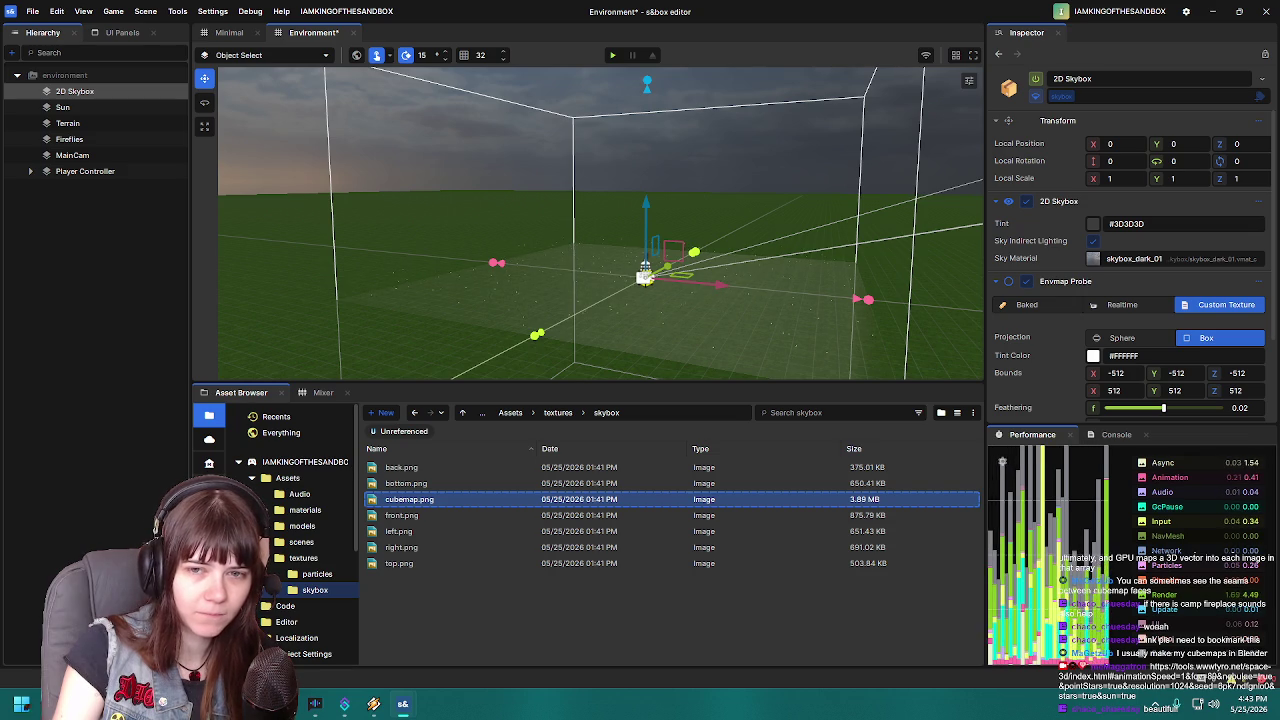
Create a cubemap.vmat material from cubemap.png, keeping the suggested name, and save it
{"action": "right_click", "coordinate": [462, 500]}
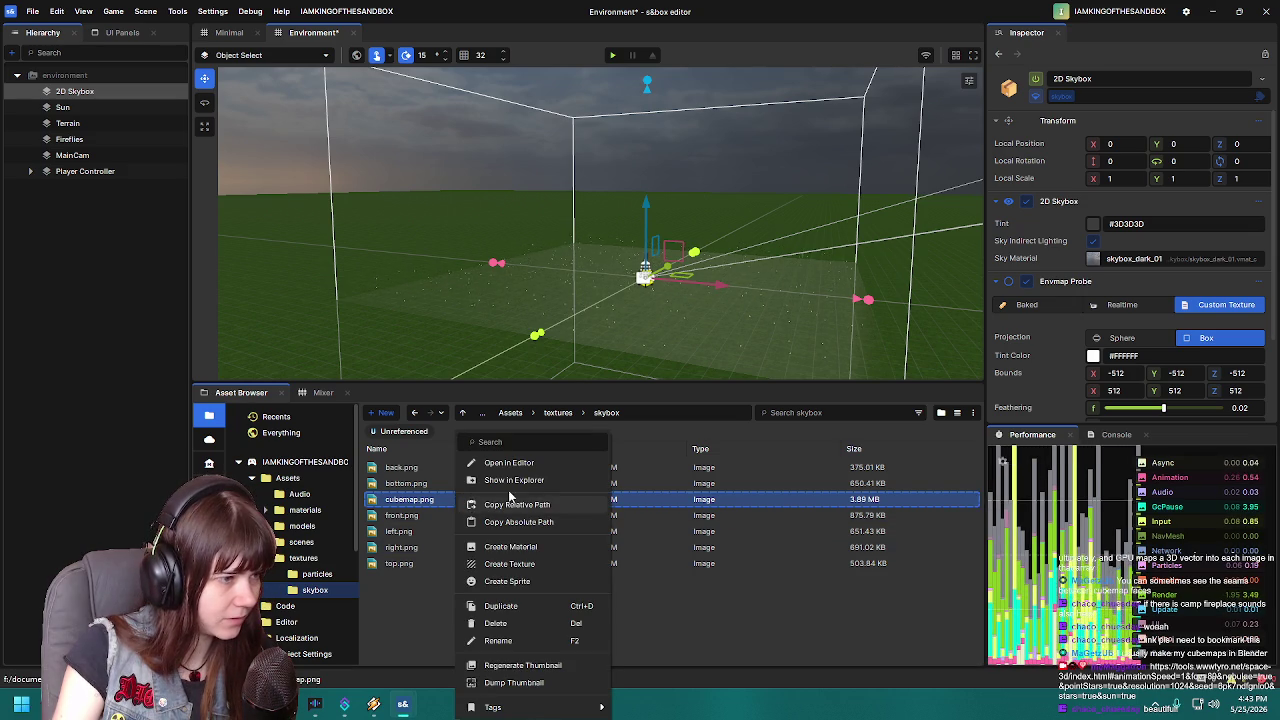
{"action": "left_click", "coordinate": [550, 548]}
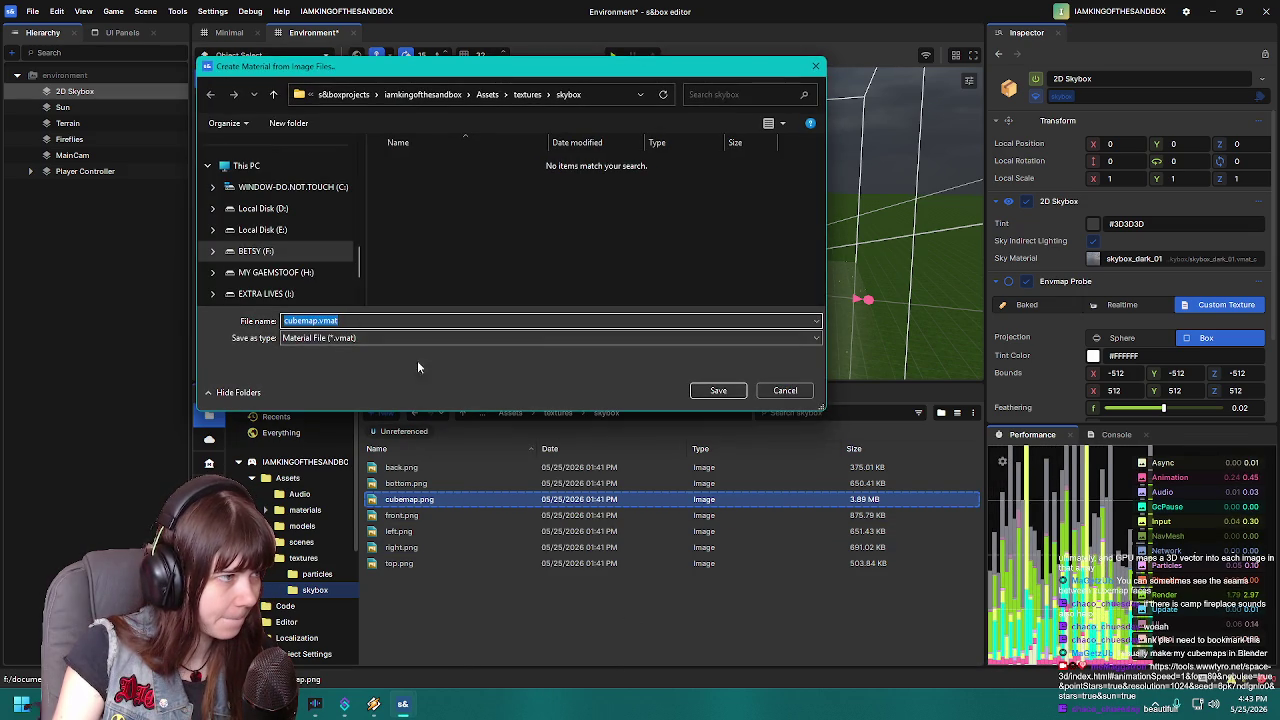
{"action": "left_click", "coordinate": [320, 320]}
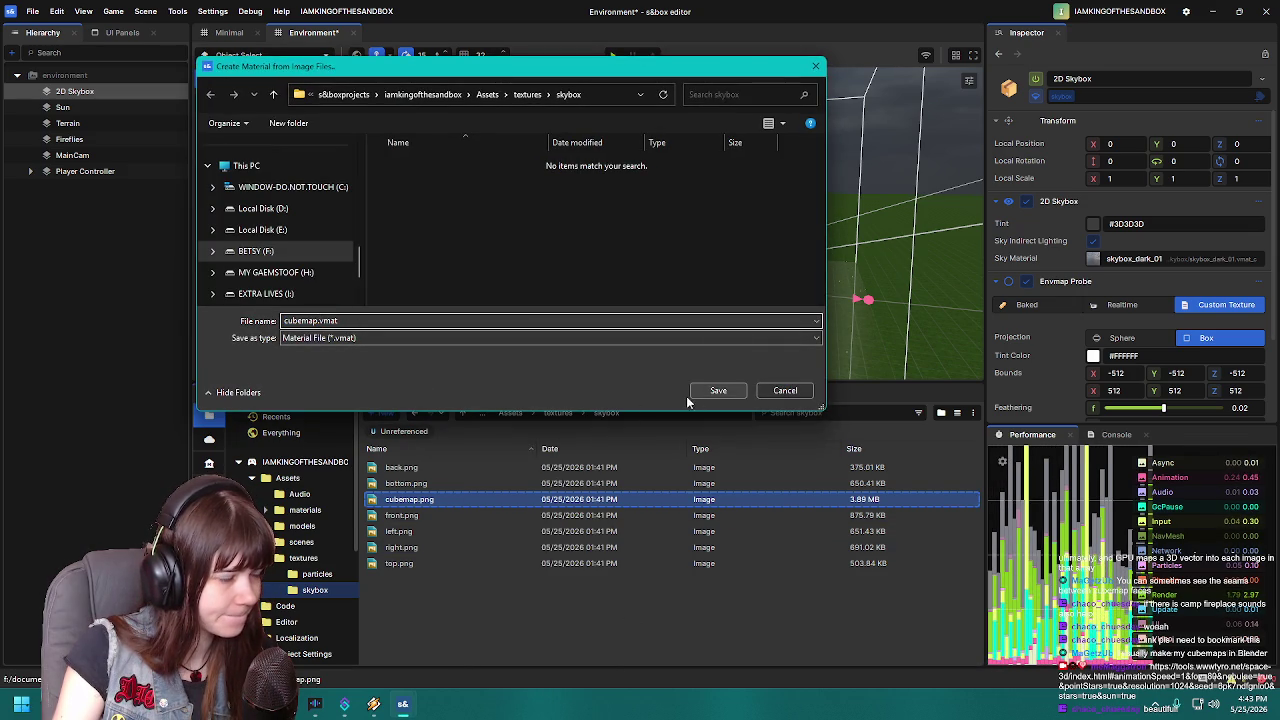
{"action": "key", "text": "Return"}
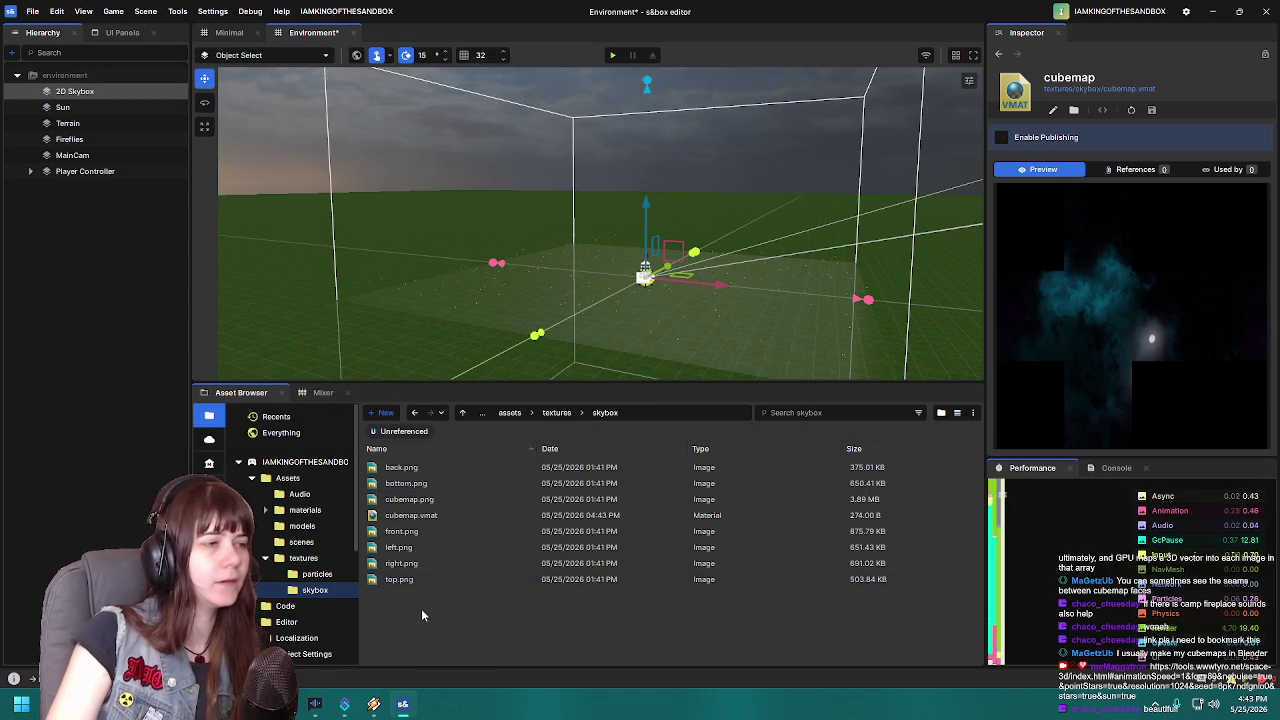
Create a new folder named TRON_skybox in the skybox textures folder
{"action": "right_click", "coordinate": [421, 608]}
{"action": "mouse_move", "coordinate": [515, 662]}
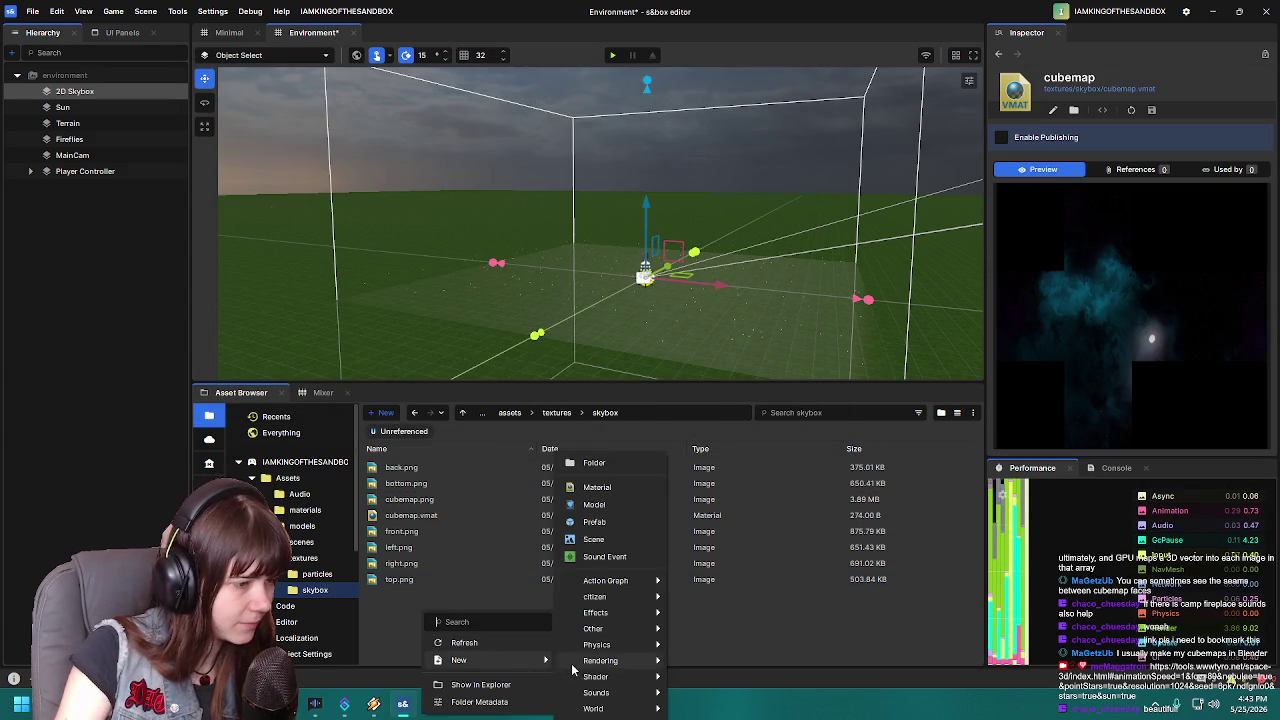
{"action": "left_click", "coordinate": [623, 466]}
{"action": "type", "text": "TRON_skyb"}
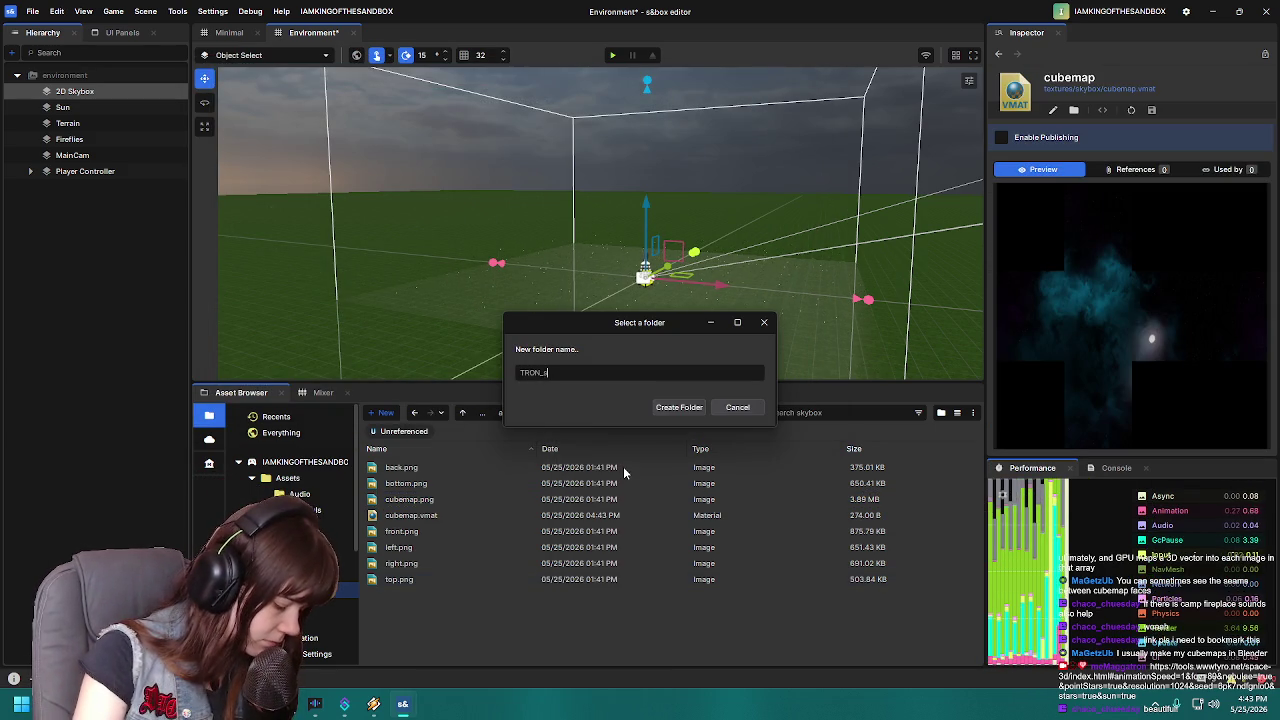
{"action": "type", "text": "ox"}
{"action": "key", "text": "Return"}
Move all eight skybox files into TRON_skybox and open that folder
{"action": "left_click", "coordinate": [457, 486]}
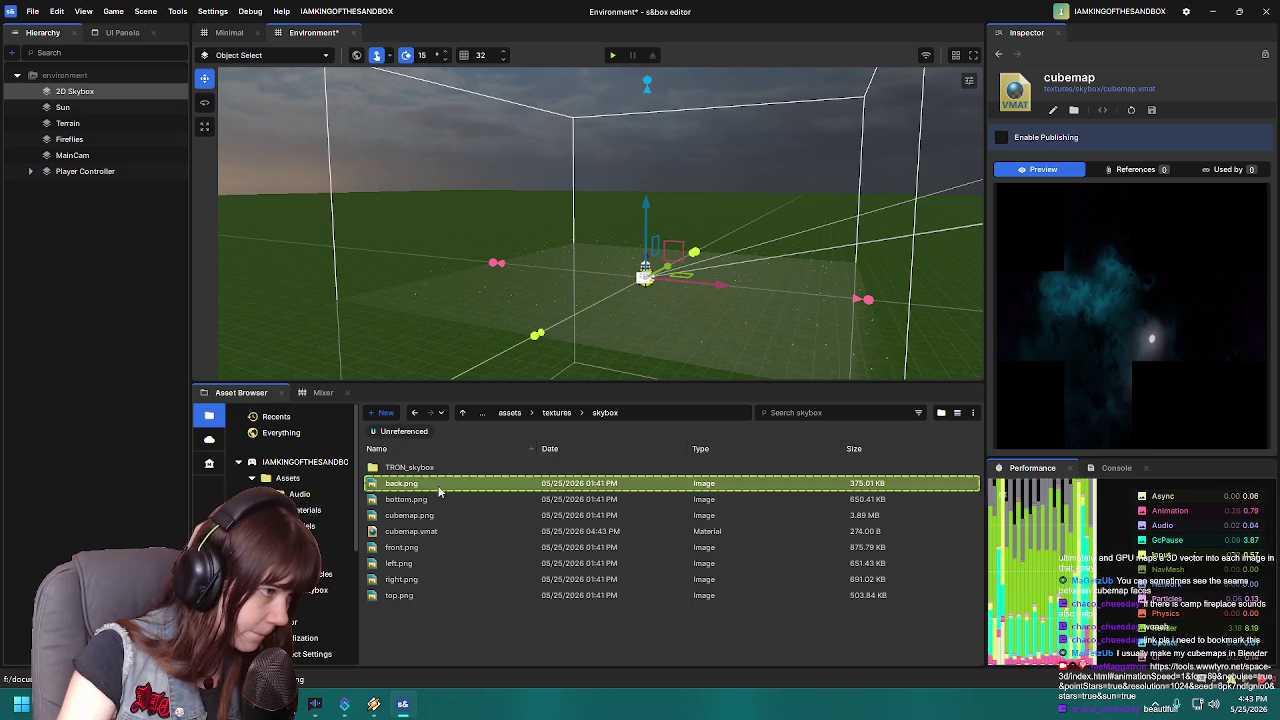
{"action": "left_click", "coordinate": [431, 600], "text": "shift"}
{"action": "left_click_drag", "start_coordinate": [433, 470], "coordinate": [432, 466]}
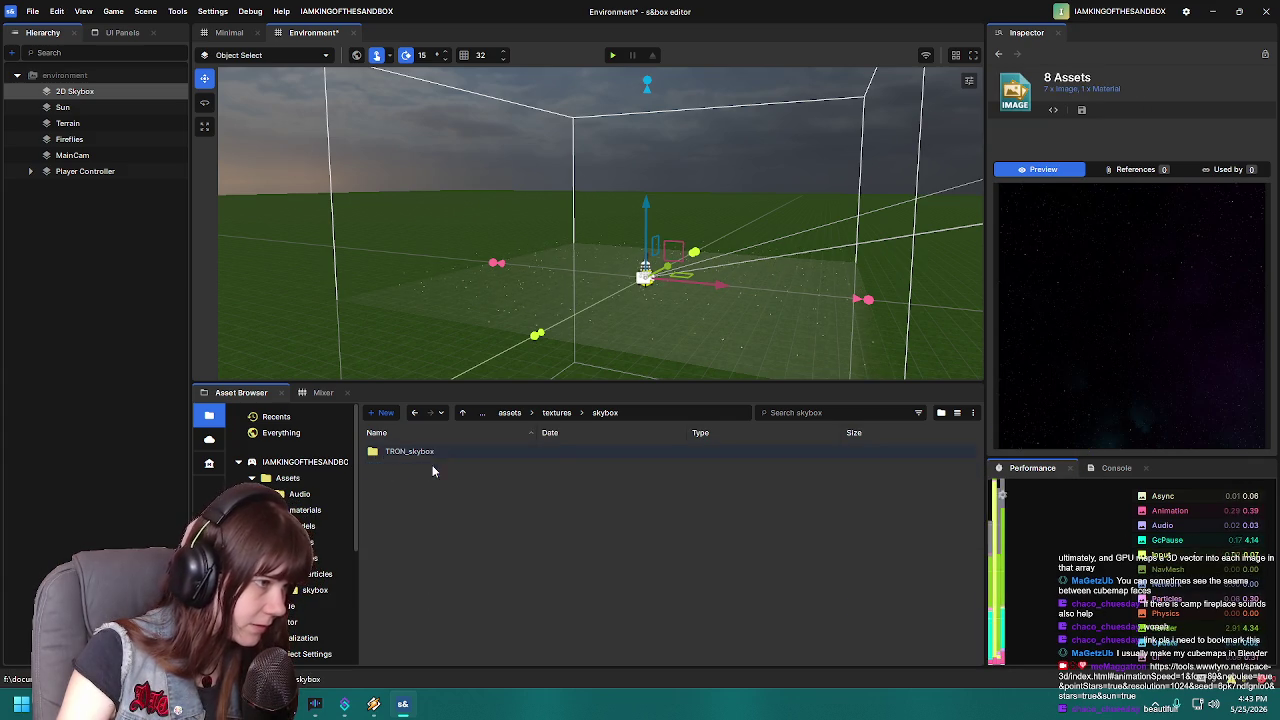
{"action": "double_click", "coordinate": [432, 466]}
Check the moved files and delete the broken cubemap.vmat material
{"action": "left_click", "coordinate": [421, 515]}
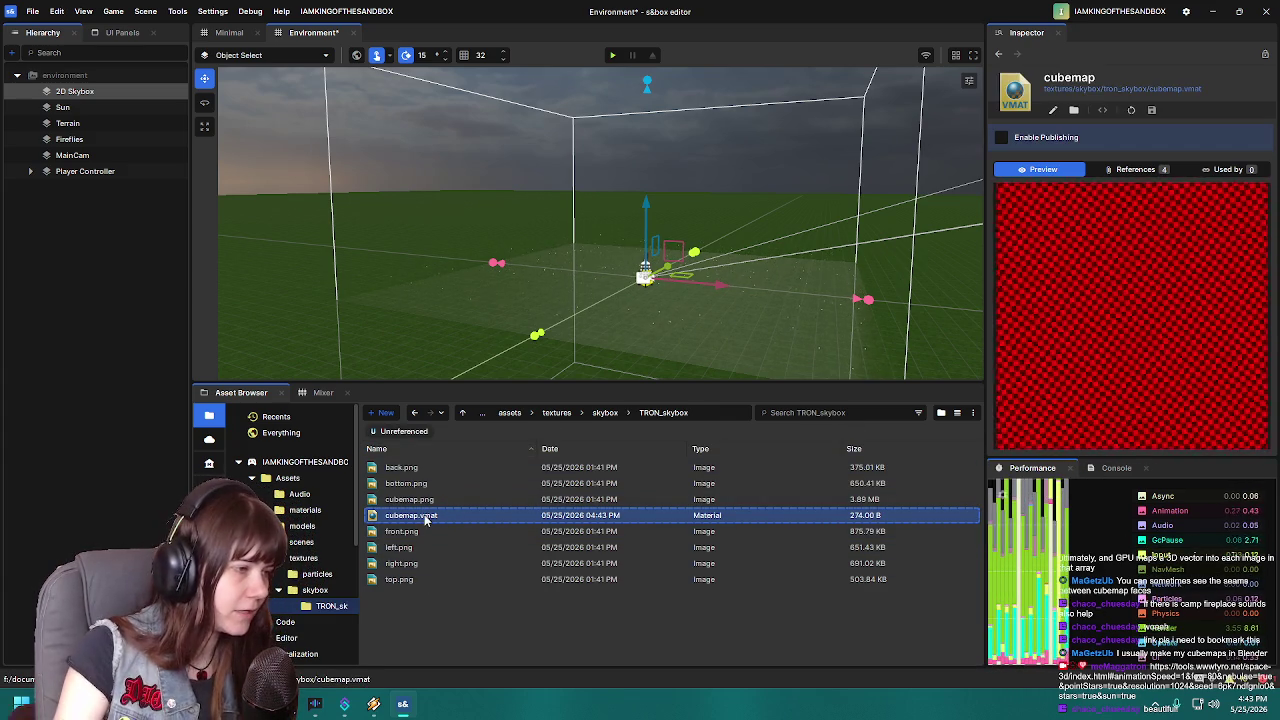
{"action": "left_click", "coordinate": [499, 533]}
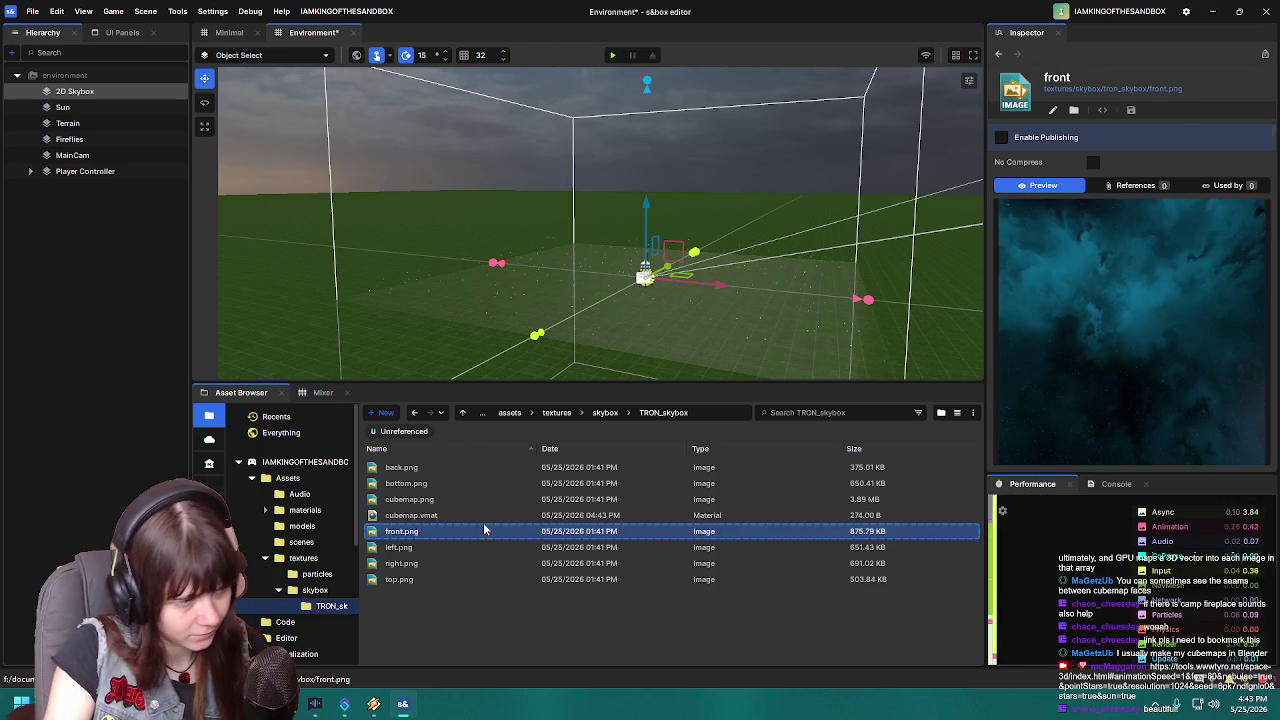
{"action": "left_click", "coordinate": [480, 515]}
{"action": "key", "text": "Delete"}
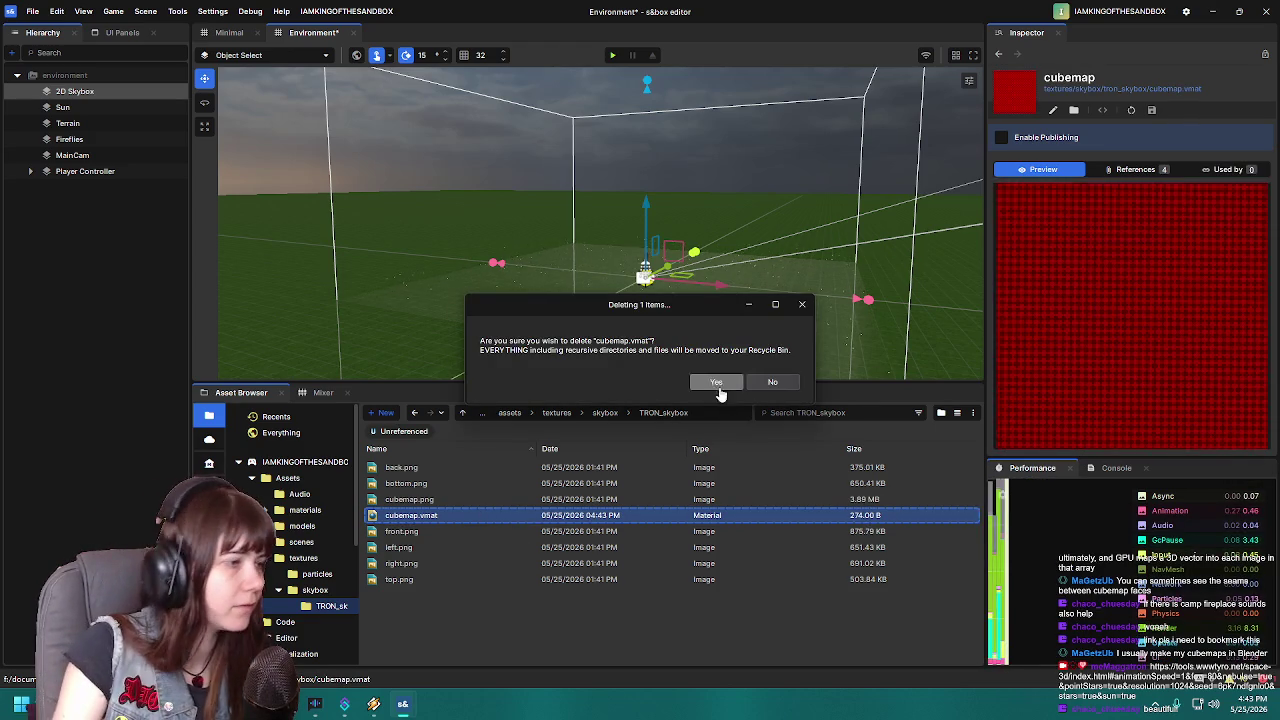
{"action": "left_click", "coordinate": [716, 382]}
Regenerate cubemap.vmat from cubemap.png and compare its preview with the image
{"action": "right_click", "coordinate": [440, 500]}
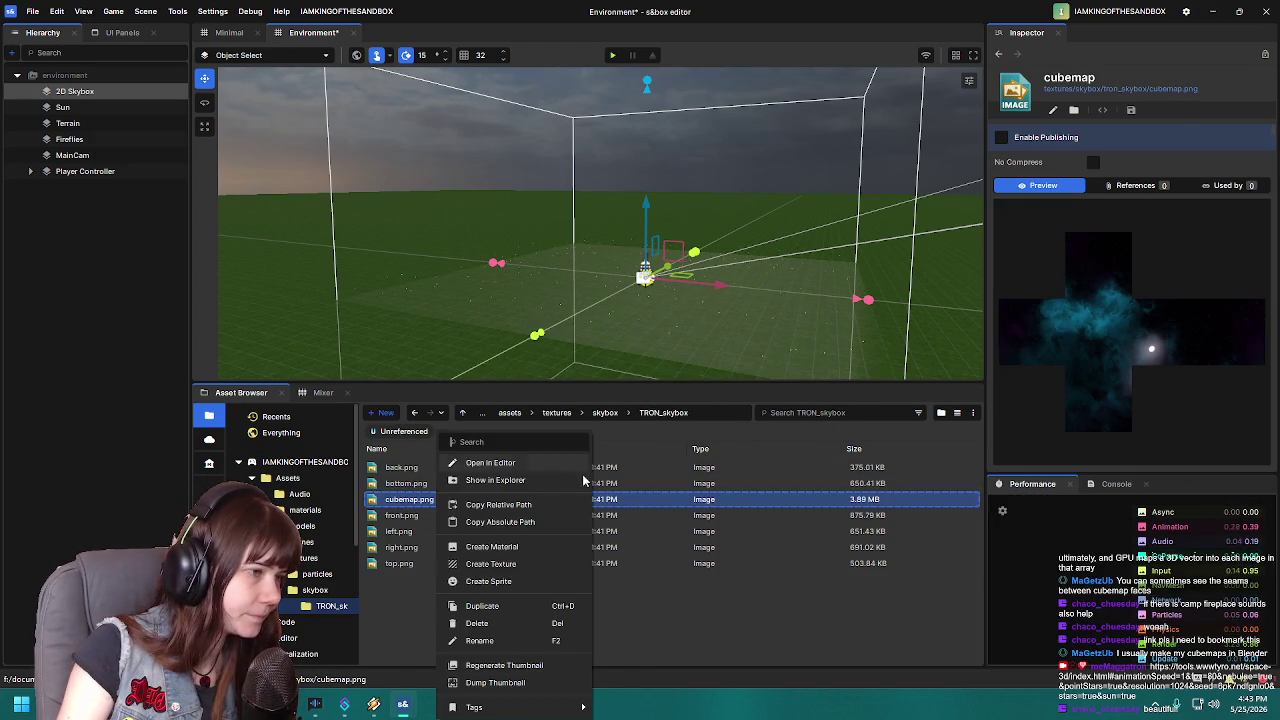
{"action": "left_click", "coordinate": [491, 547]}
{"action": "left_click", "coordinate": [714, 390]}
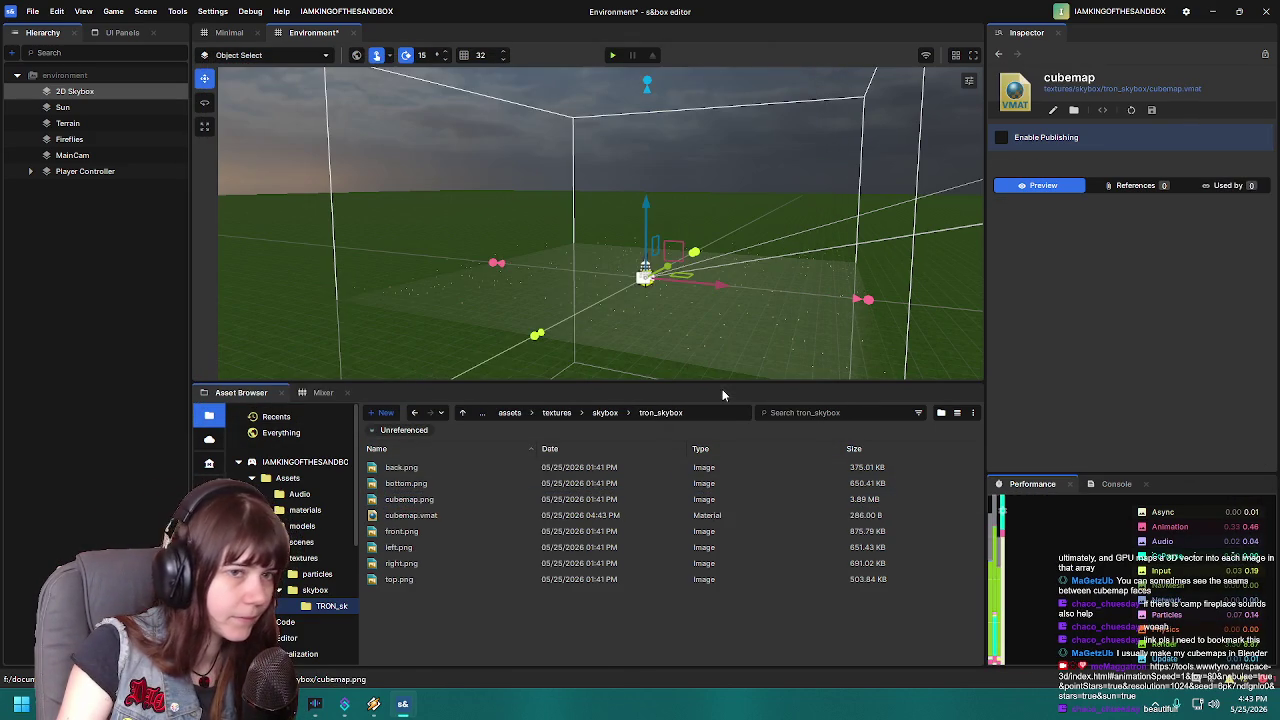
{"action": "left_click", "coordinate": [414, 518]}
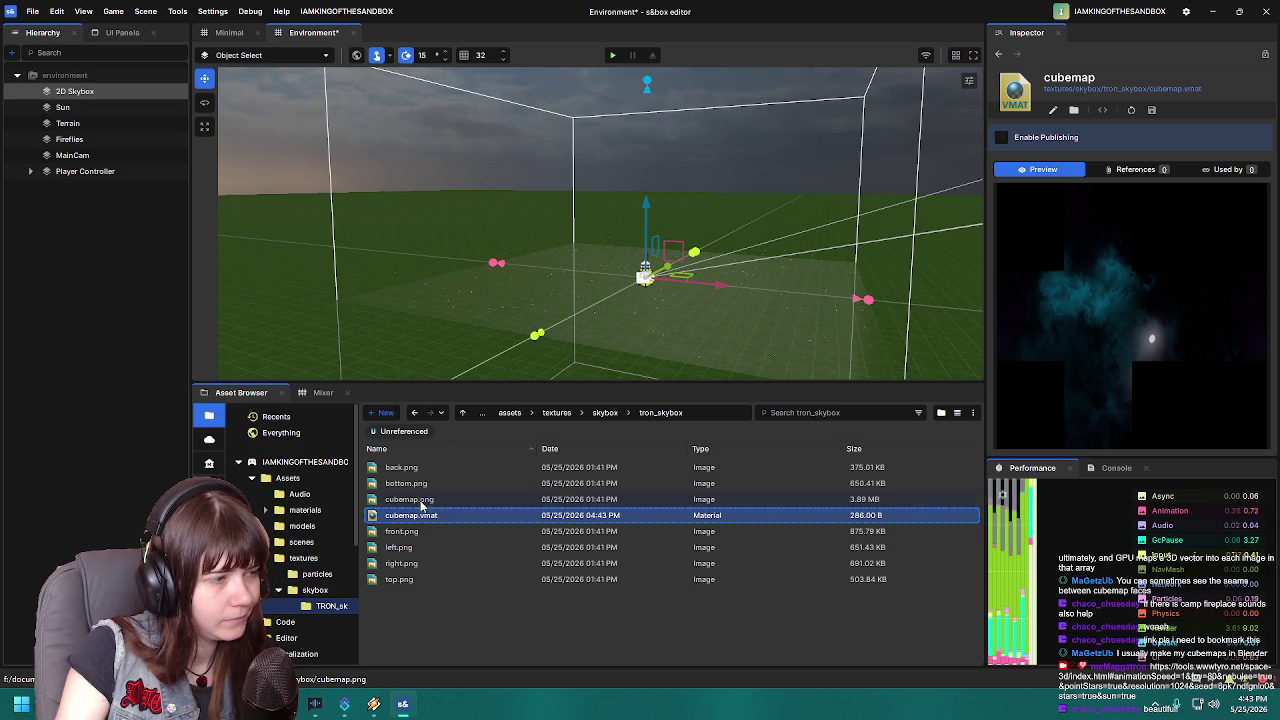
{"action": "key", "text": "Up"}
{"action": "left_click", "coordinate": [448, 520]}
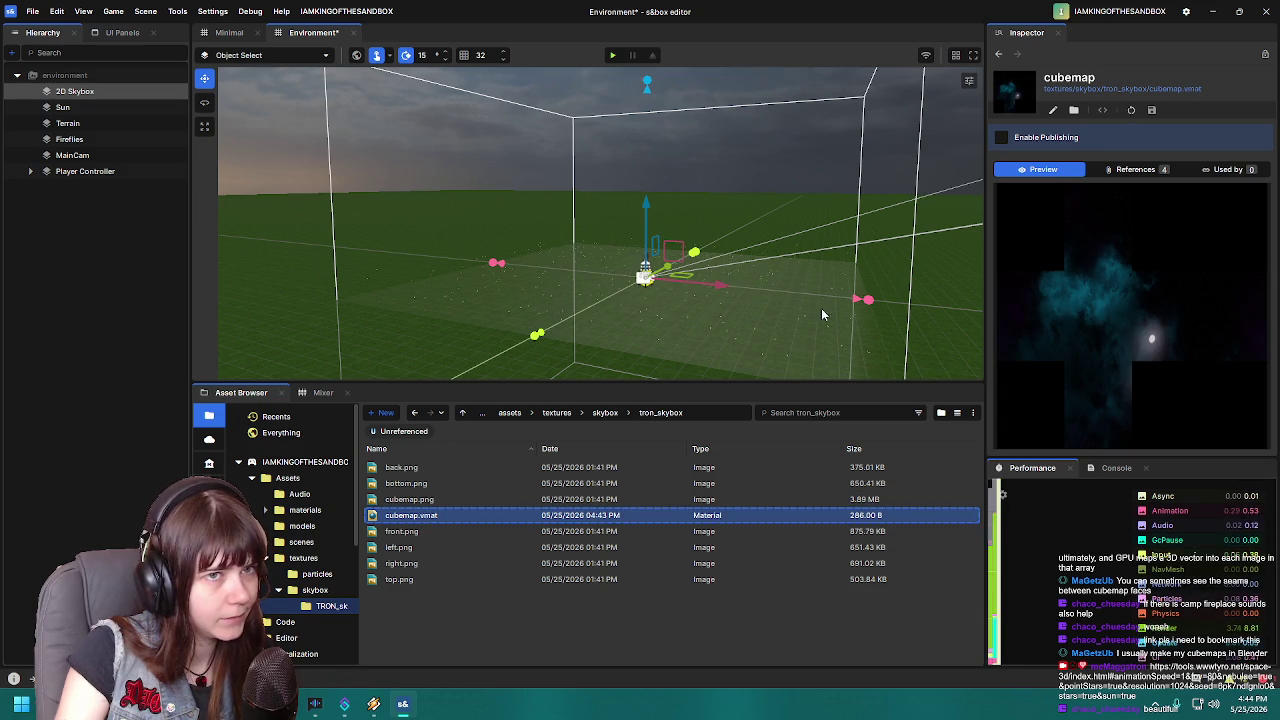
On the 2D Skybox, try the Envmap Probe's Baked and Custom Texture modes
{"action": "left_click", "coordinate": [105, 92]}
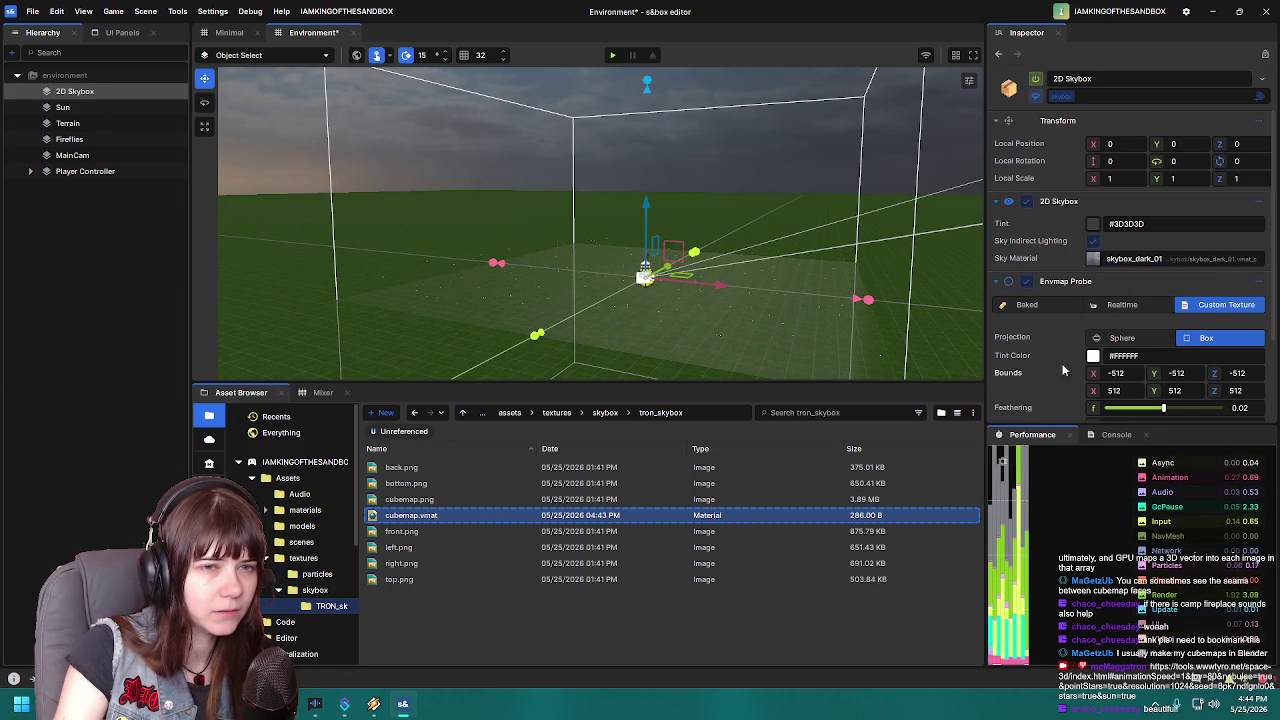
{"action": "scroll", "coordinate": [1090, 312], "scroll_direction": "down", "scroll_amount": 2}
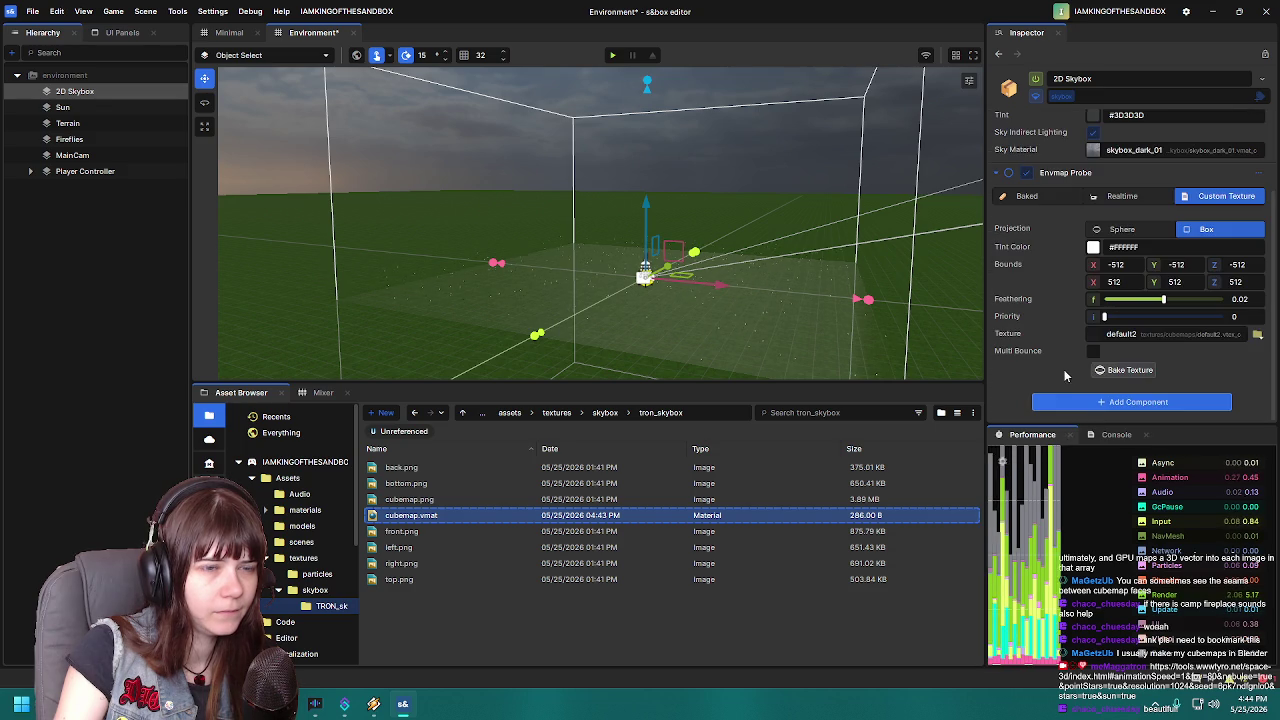
{"action": "left_click", "coordinate": [1033, 199]}
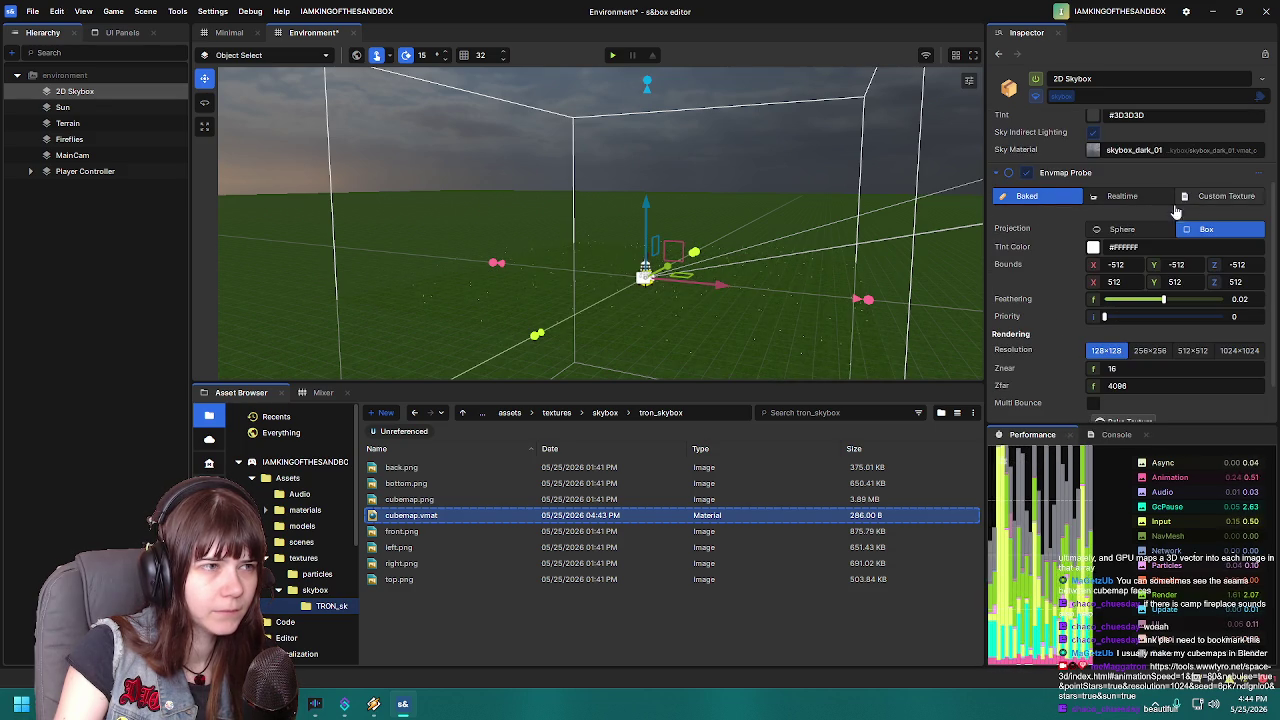
{"action": "left_click", "coordinate": [1226, 197]}
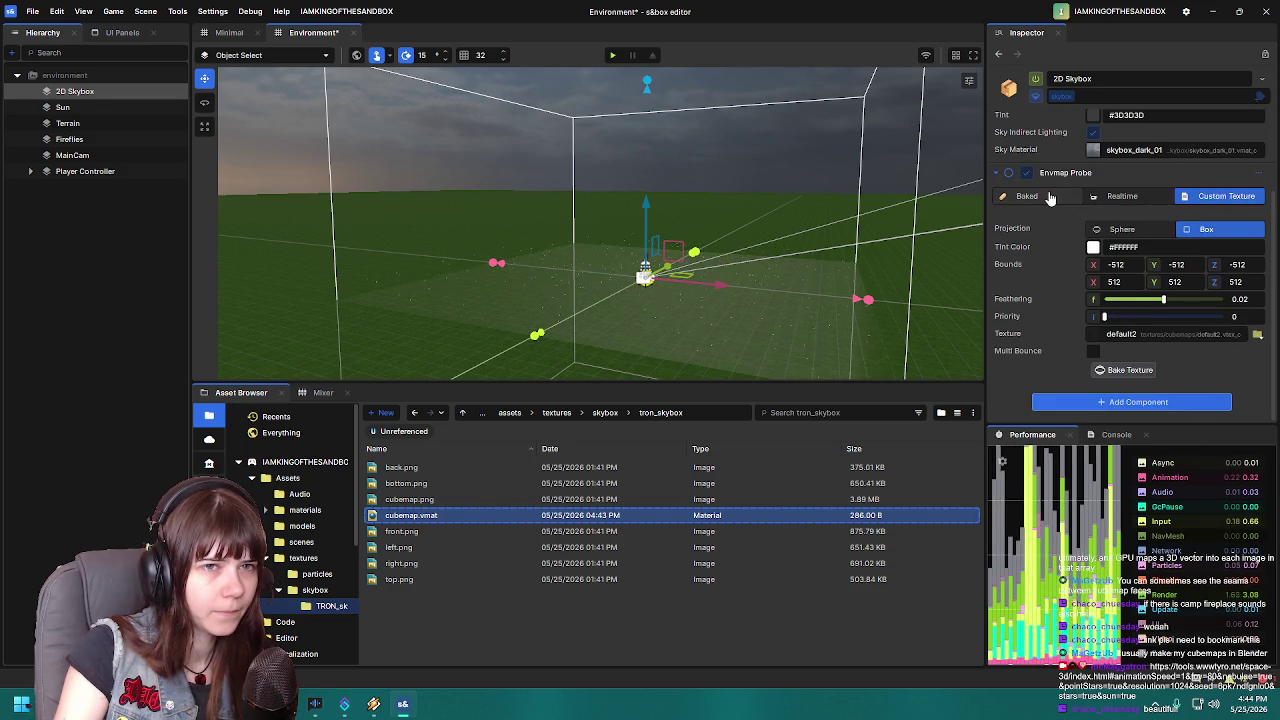
{"action": "left_click", "coordinate": [1042, 196]}
{"action": "mouse_move", "coordinate": [760, 277]}
{"action": "left_mouse_down"}
{"action": "mouse_move", "coordinate": [859, 235]}
{"action": "mouse_move", "coordinate": [834, 217]}
{"action": "mouse_move", "coordinate": [808, 251]}
{"action": "mouse_move", "coordinate": [561, 258]}
{"action": "mouse_move", "coordinate": [701, 291]}
{"action": "left_mouse_up"}
Set the 2D Skybox Envmap Probe to Realtime
{"action": "left_click", "coordinate": [1214, 196]}
{"action": "left_click", "coordinate": [1122, 196]}
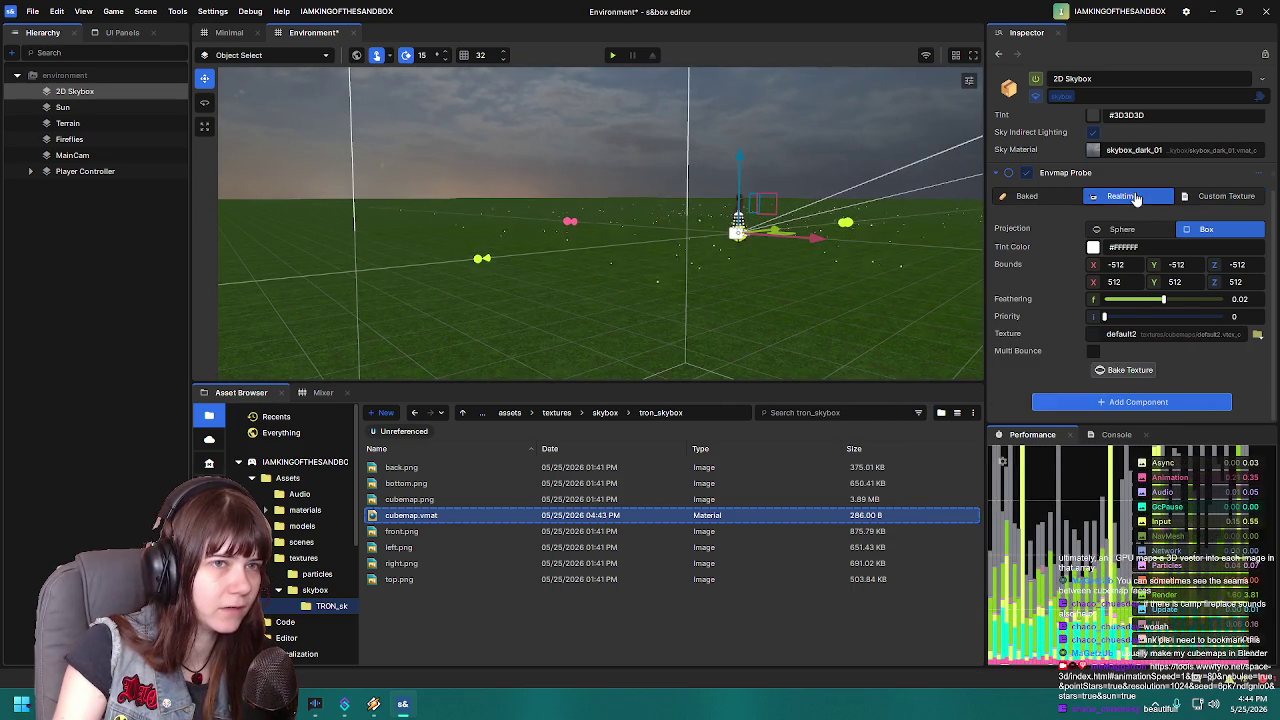
{"action": "left_click", "coordinate": [1074, 196]}
{"action": "left_click", "coordinate": [1226, 196]}
{"action": "left_click", "coordinate": [1122, 196]}
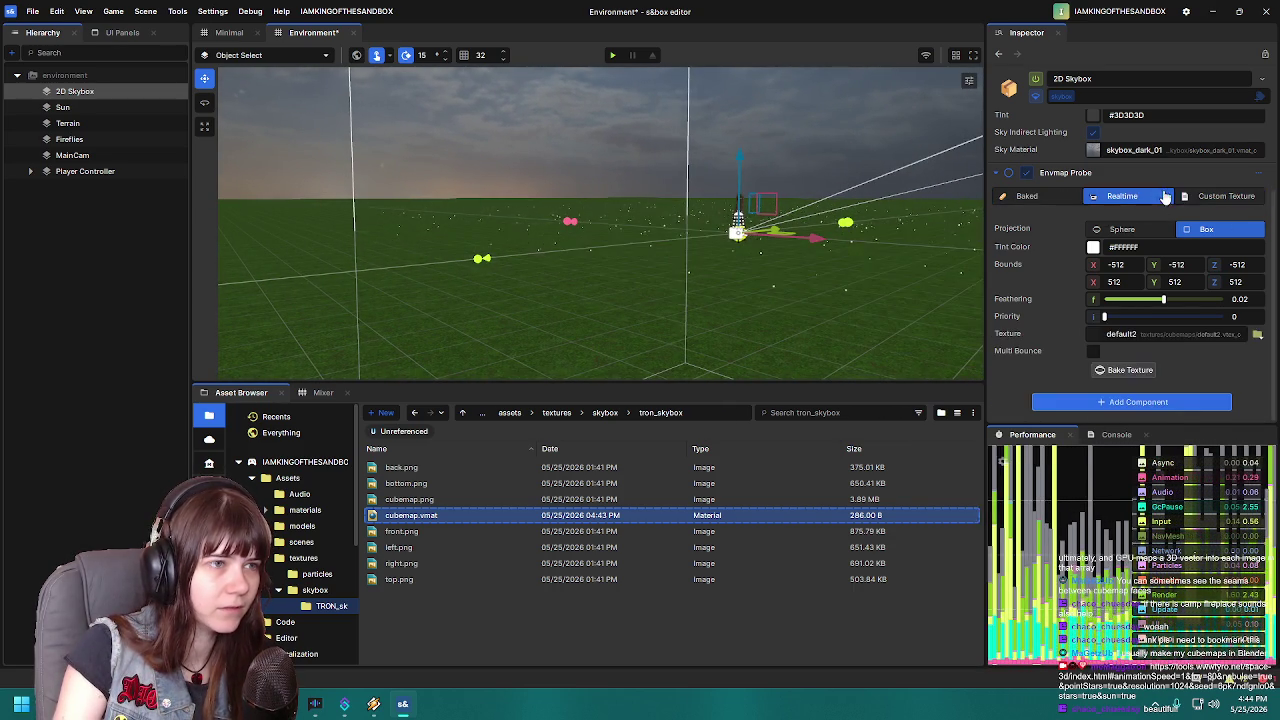
Drag cubemap.vmat onto the 2D Skybox's Sky Material slot
{"action": "mouse_move", "coordinate": [600, 300]}
{"action": "left_mouse_down"}
{"action": "mouse_move", "coordinate": [585, 300]}
{"action": "mouse_move", "coordinate": [754, 340]}
{"action": "mouse_move", "coordinate": [727, 340]}
{"action": "left_mouse_up"}
{"action": "scroll", "coordinate": [1037, 309], "scroll_direction": "up", "scroll_amount": 2}
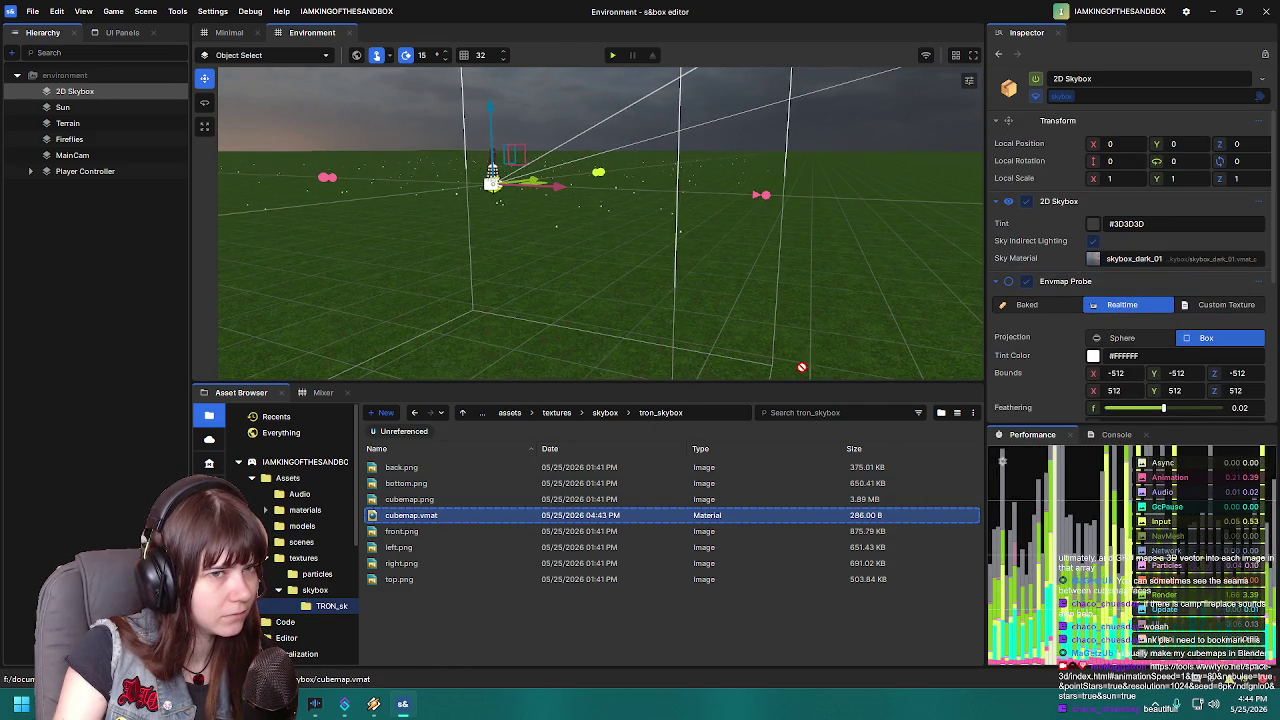
{"action": "left_click_drag", "start_coordinate": [801, 367], "coordinate": [1159, 265]}
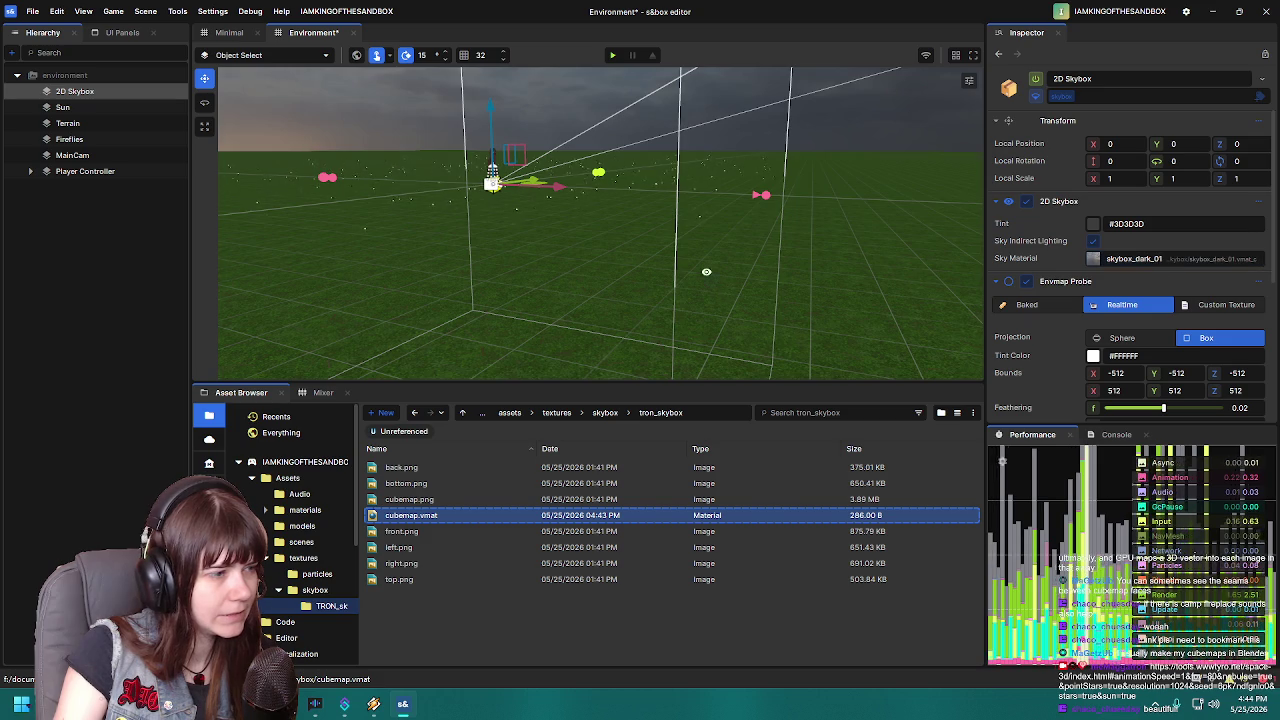
{"action": "left_click_drag", "start_coordinate": [706, 272], "coordinate": [600, 210]}
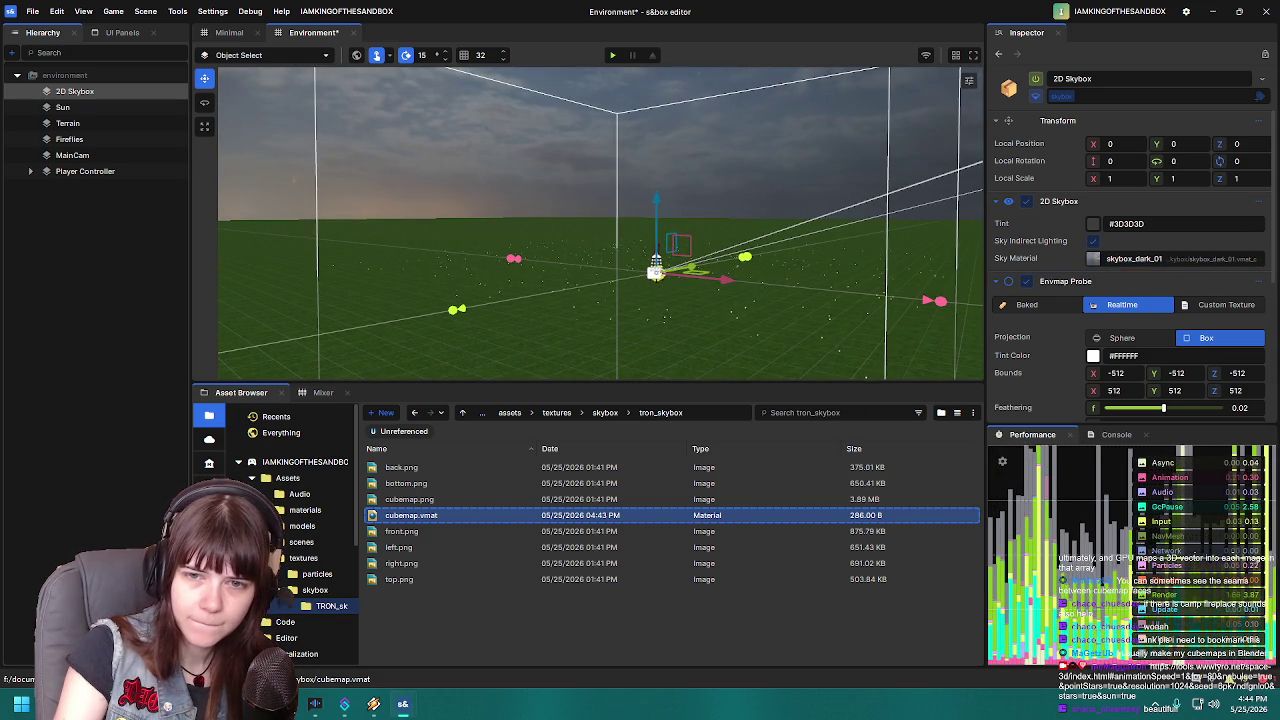
Open cubemap.vmat in the Material Editor and switch it to the sky shader
{"action": "double_click", "coordinate": [848, 514]}
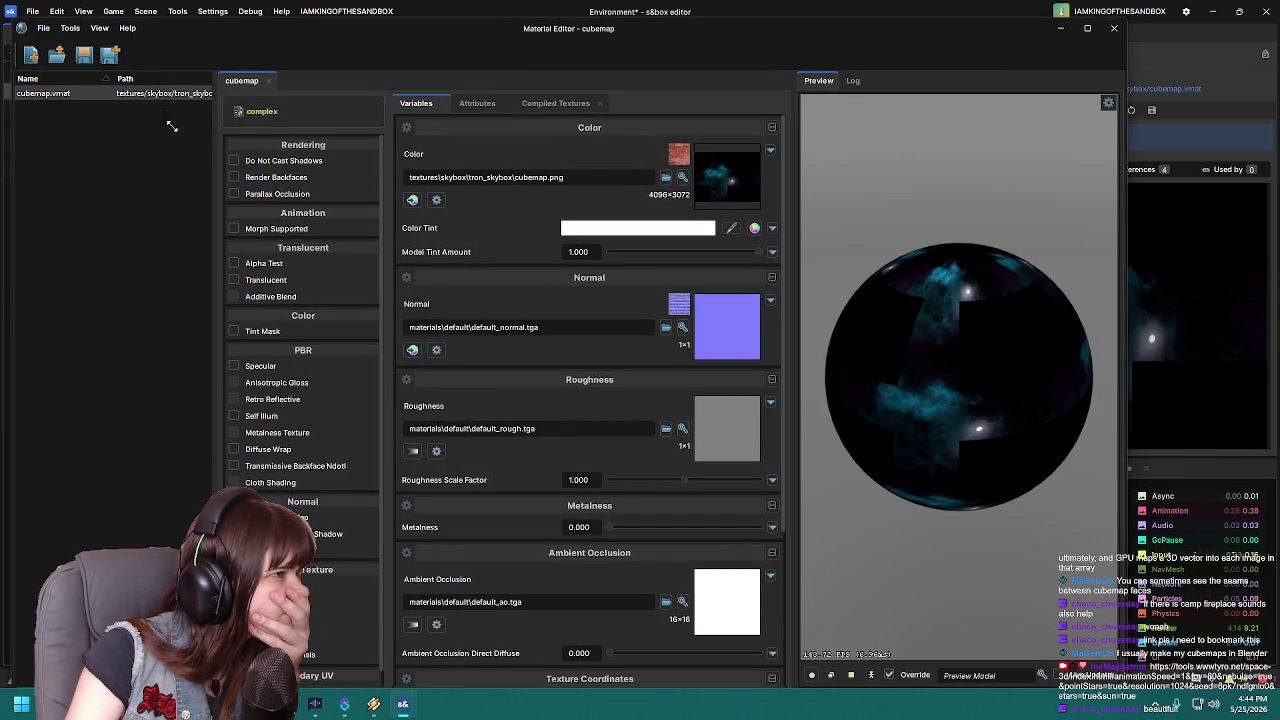
{"action": "left_click", "coordinate": [268, 111]}
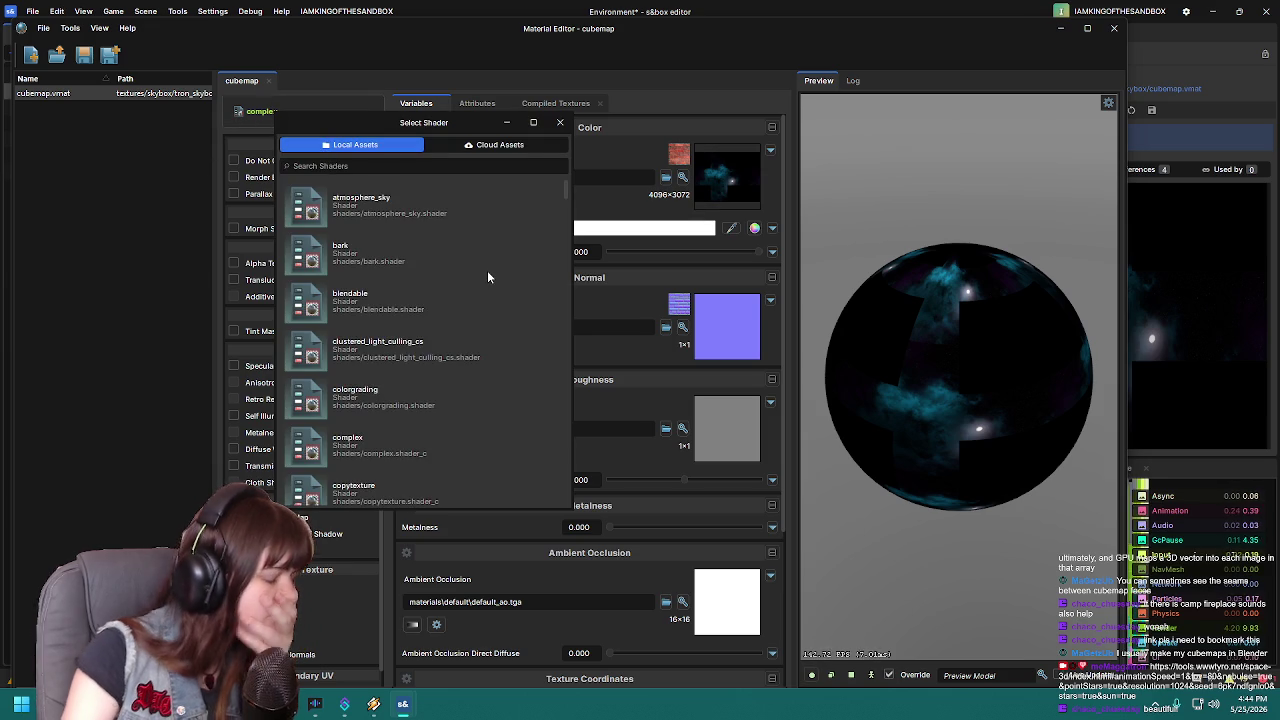
{"action": "type", "text": "sky"}
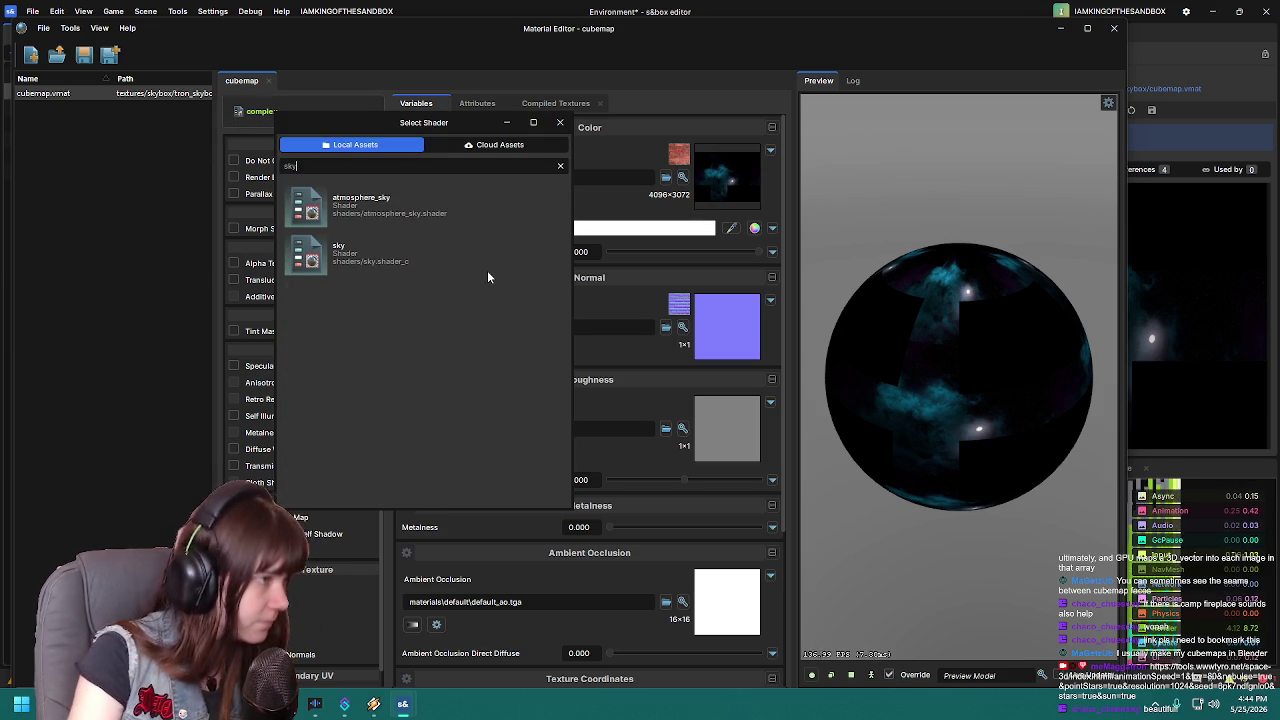
{"action": "double_click", "coordinate": [465, 262]}
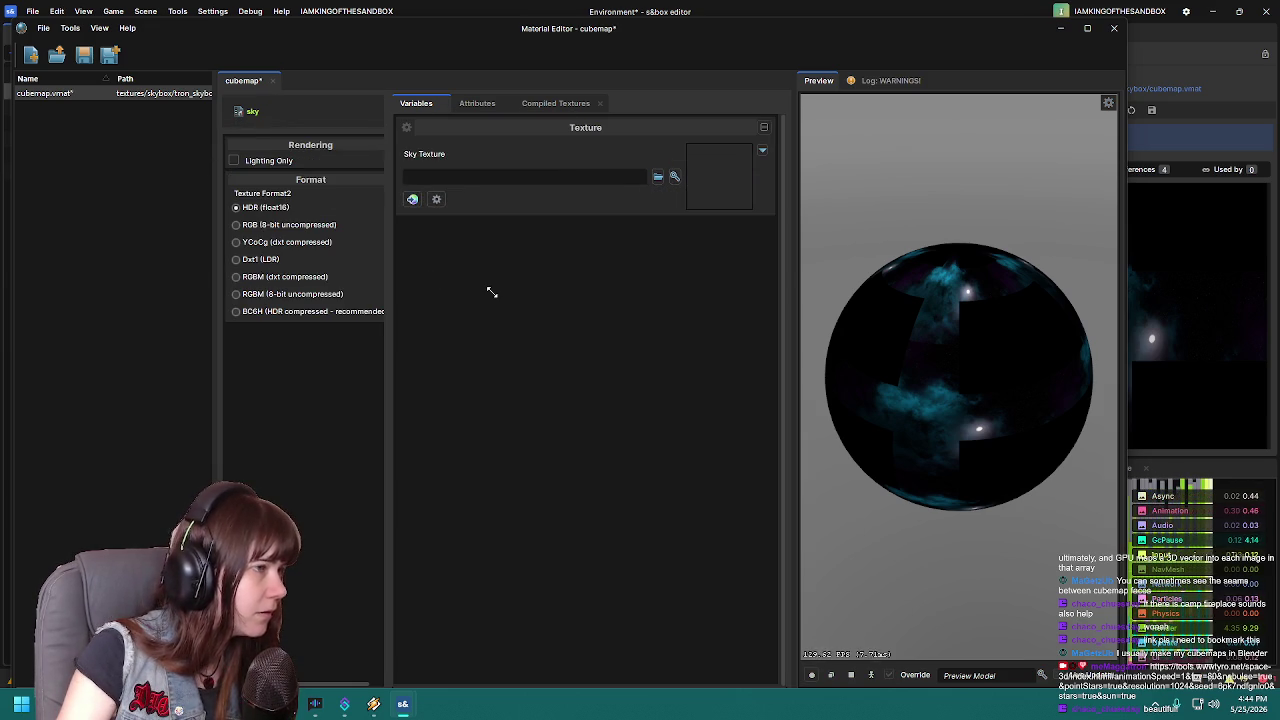
Set the Sky Texture to textures/skybox/TRON_skybox/cubemap.png
{"action": "left_click", "coordinate": [658, 177]}
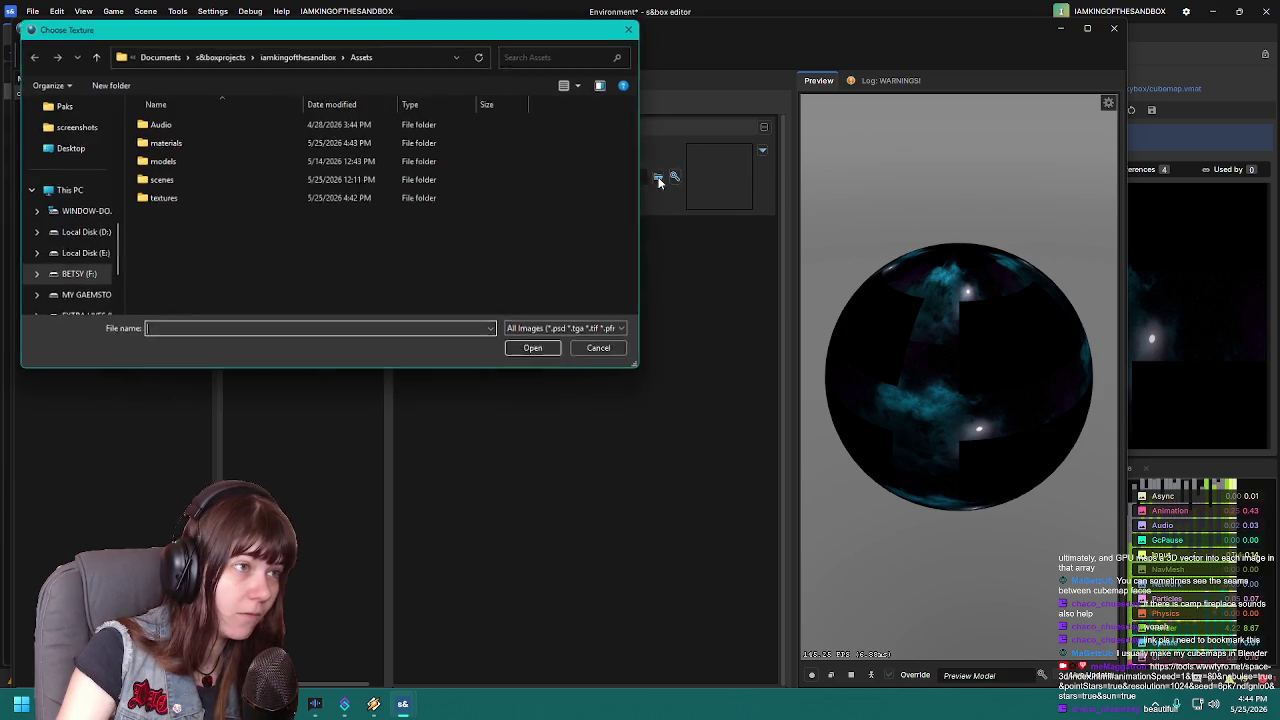
{"action": "double_click", "coordinate": [183, 200]}
{"action": "double_click", "coordinate": [188, 146]}
{"action": "double_click", "coordinate": [197, 129]}
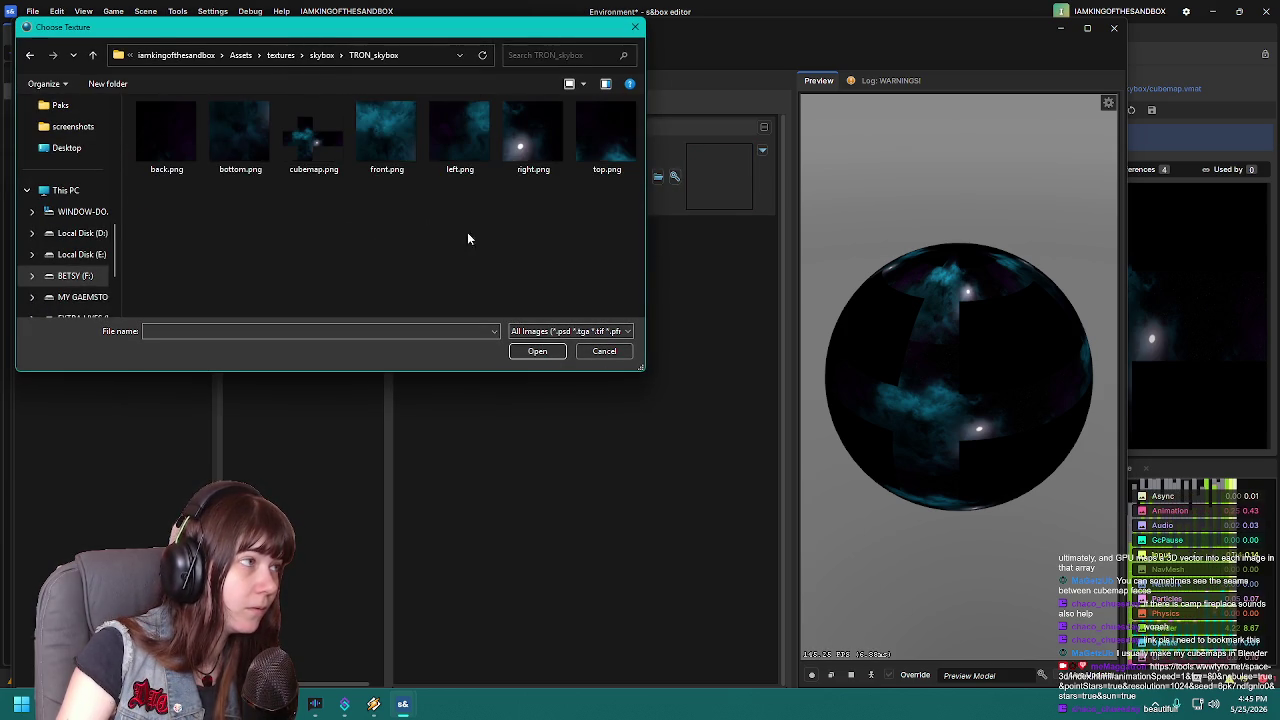
{"action": "double_click", "coordinate": [313, 135]}
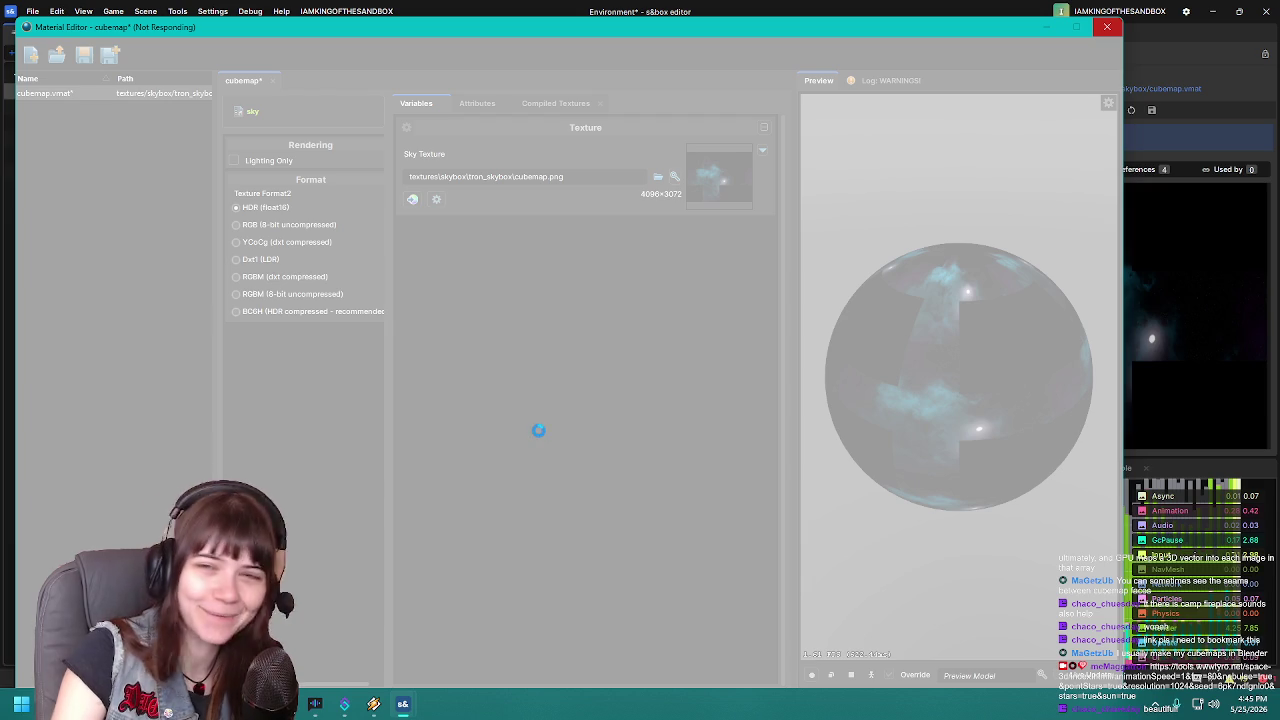
Force-close the frozen Material Editor and relaunch the project from the welcome window
{"action": "mouse_move", "coordinate": [402, 708]}
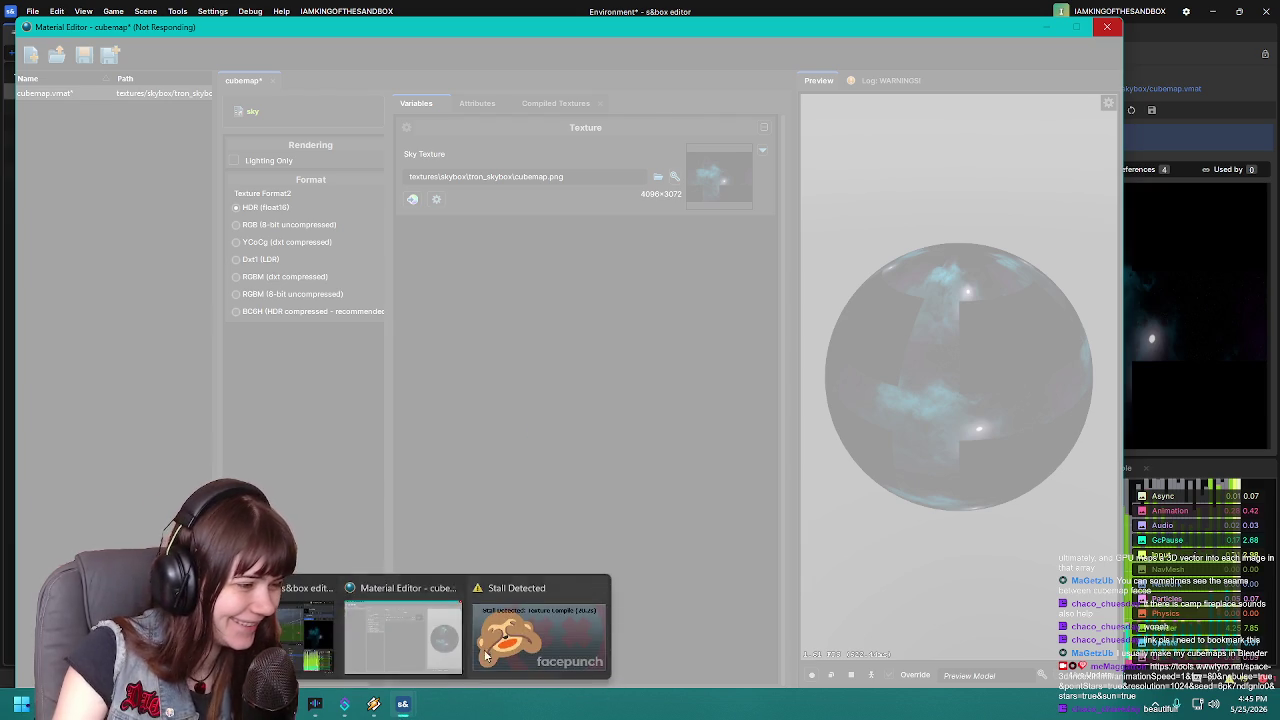
{"action": "left_click", "coordinate": [530, 637]}
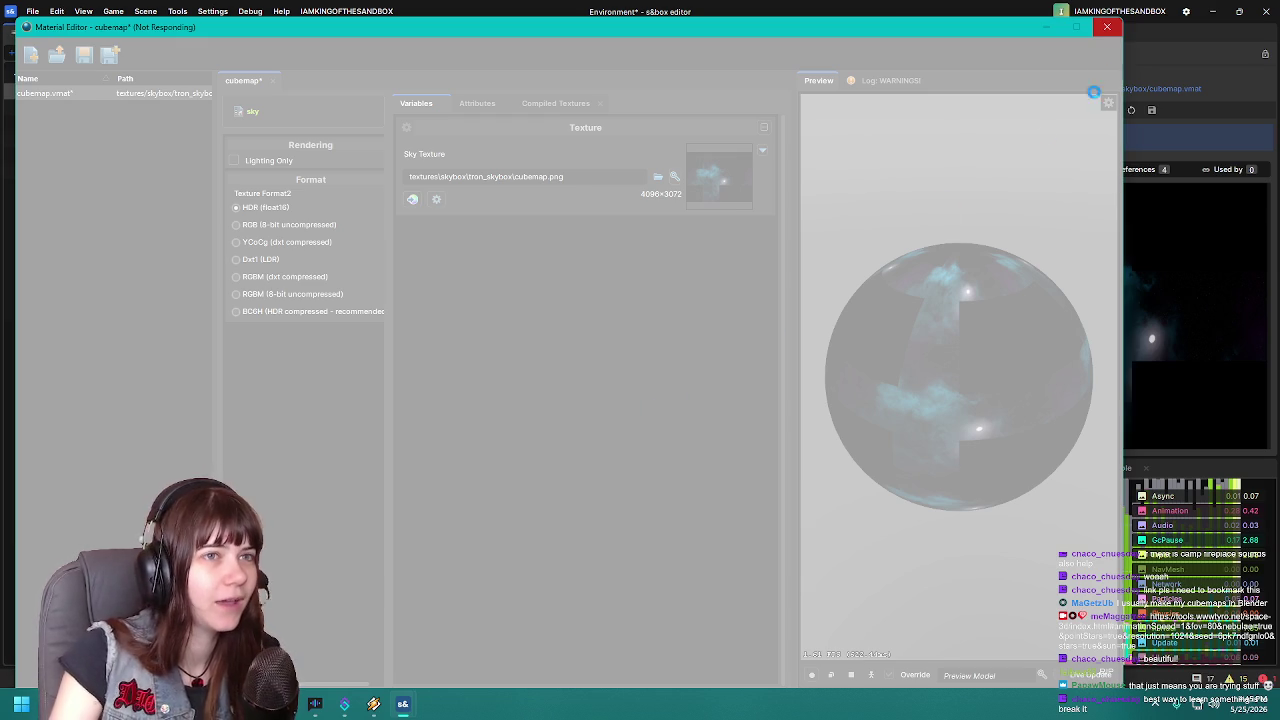
{"action": "left_click", "coordinate": [1107, 27]}
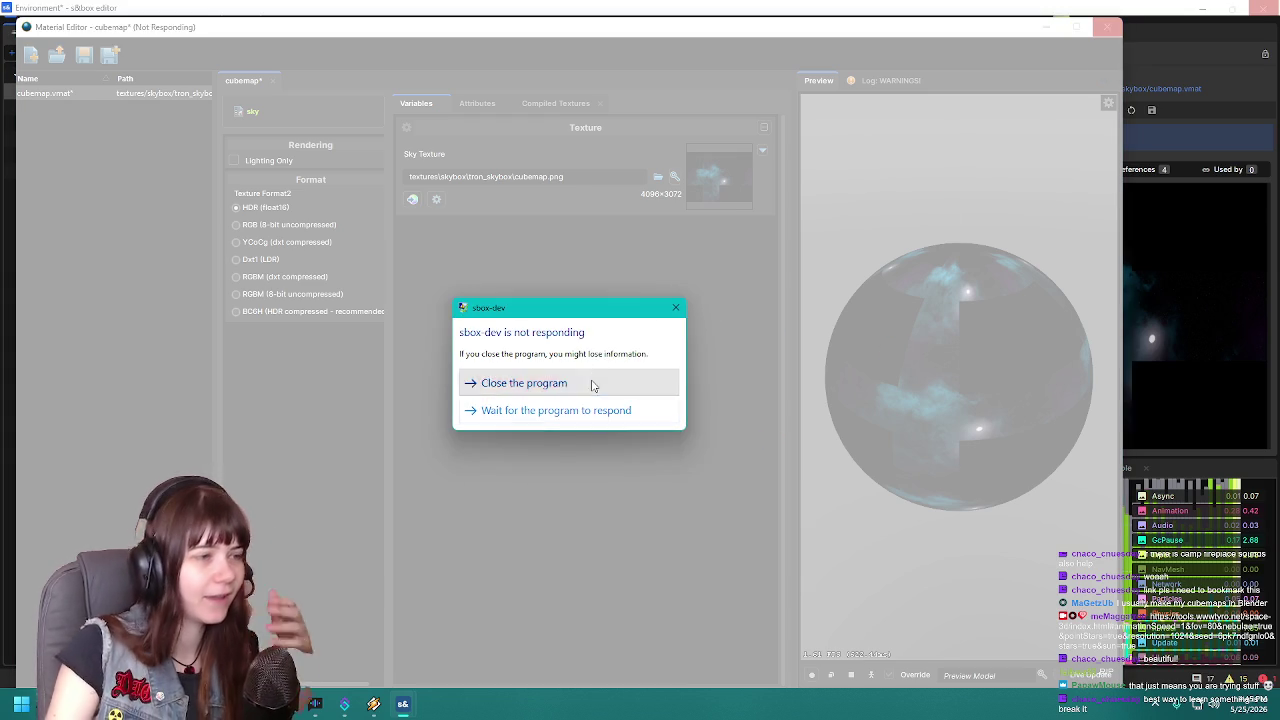
{"action": "left_click", "coordinate": [522, 383]}
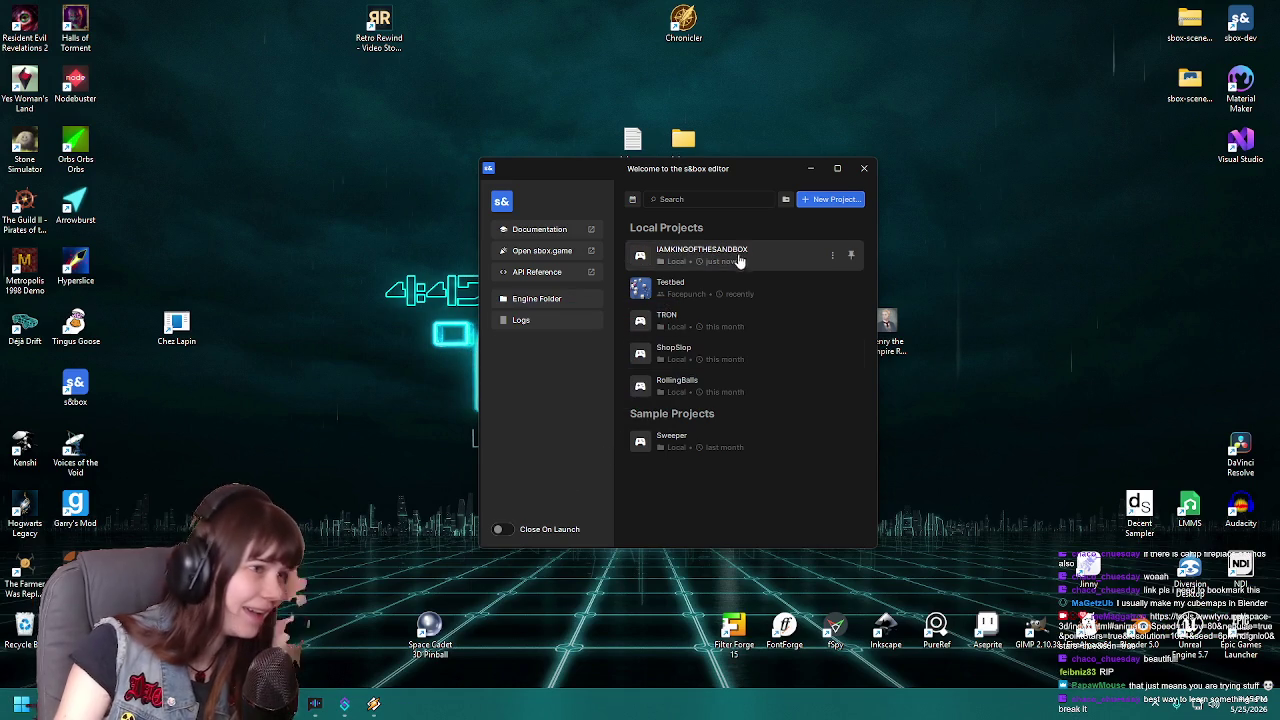
{"action": "left_click", "coordinate": [748, 258]}
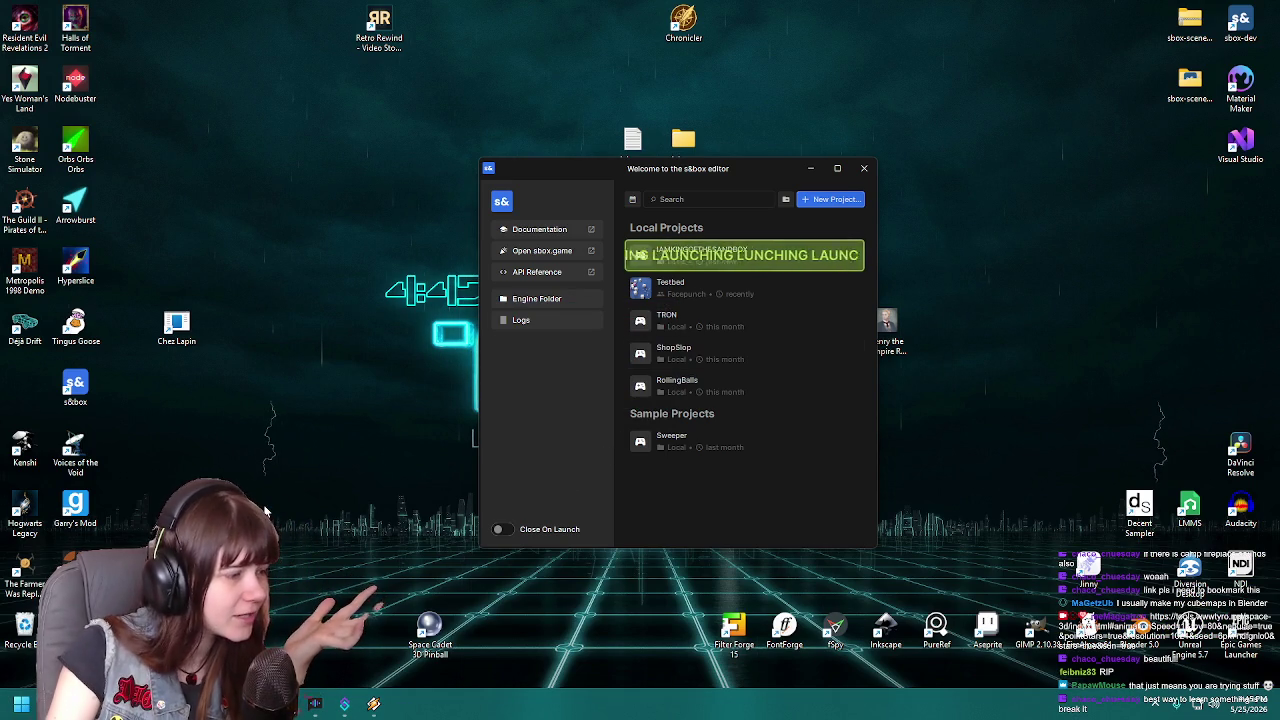
Empty the Recycle Bin, permanently deleting its 12 items
{"action": "right_click", "coordinate": [30, 620]}
{"action": "left_click", "coordinate": [146, 523]}
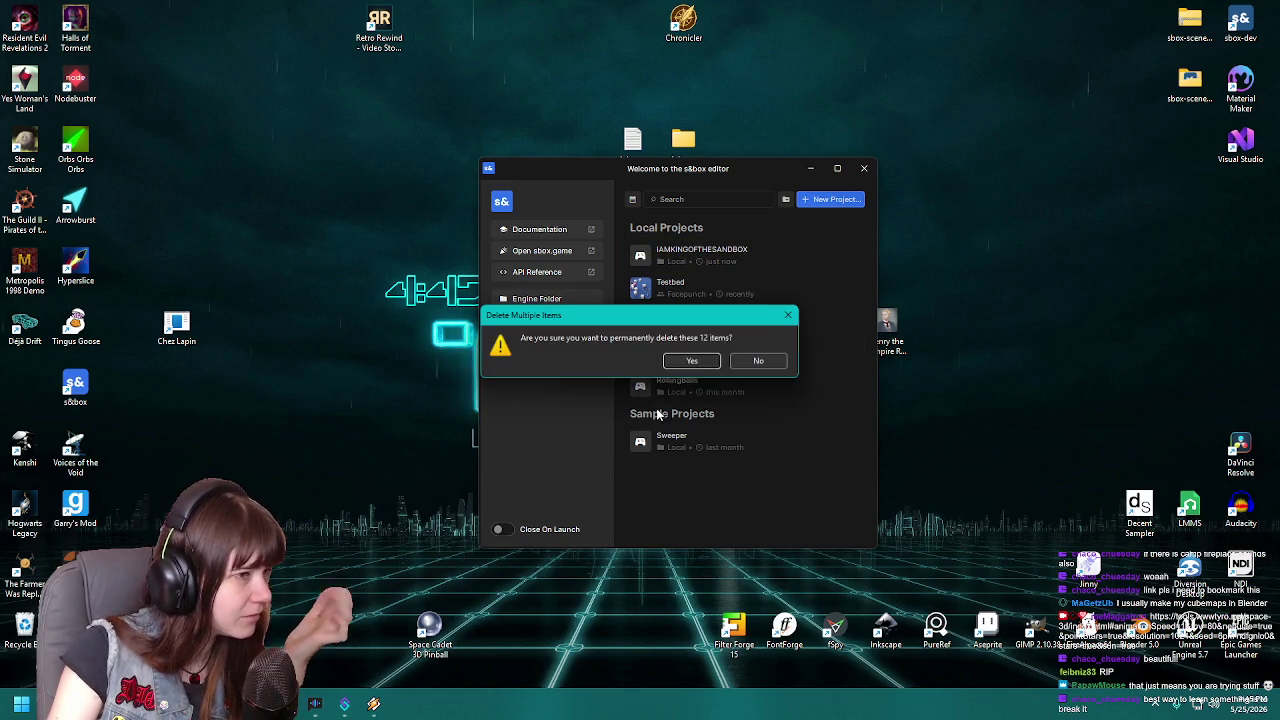
{"action": "left_click", "coordinate": [690, 361]}
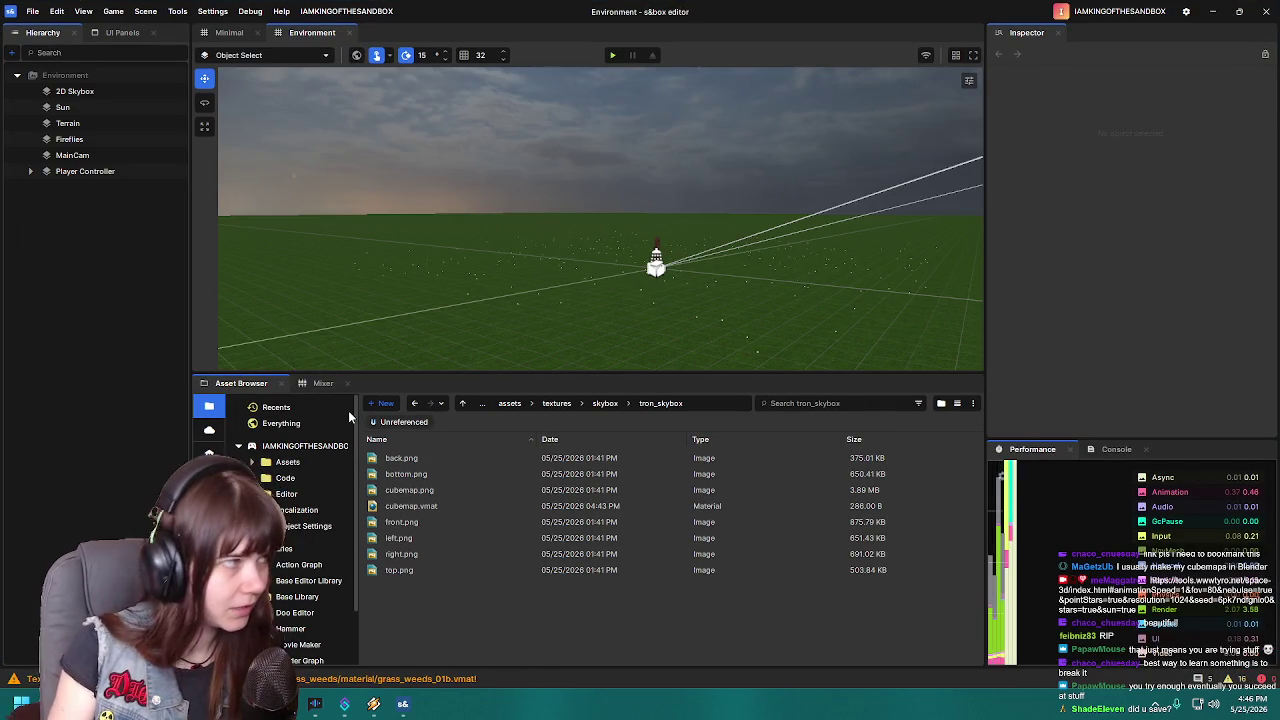
Open and close cubemap.vmat, then select 2D Skybox in the Hierarchy
{"action": "left_click", "coordinate": [450, 508]}
{"action": "double_click", "coordinate": [455, 508]}
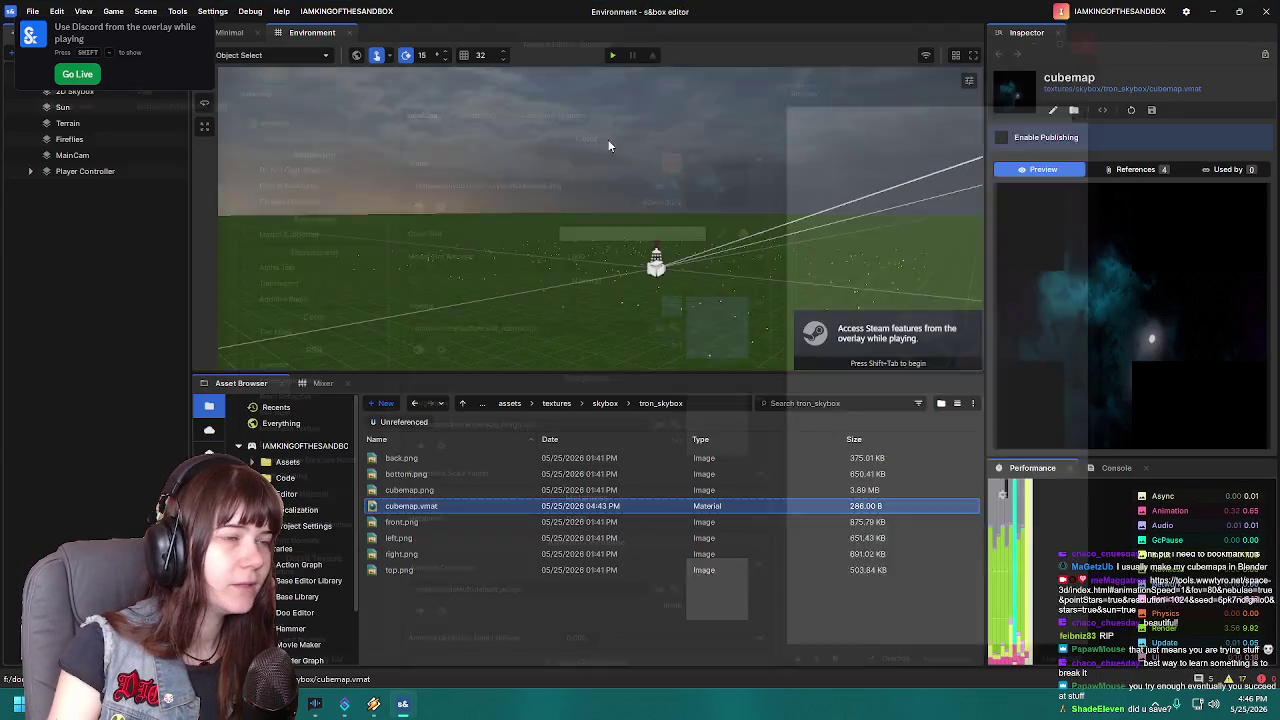
{"action": "left_click", "coordinate": [1114, 28]}
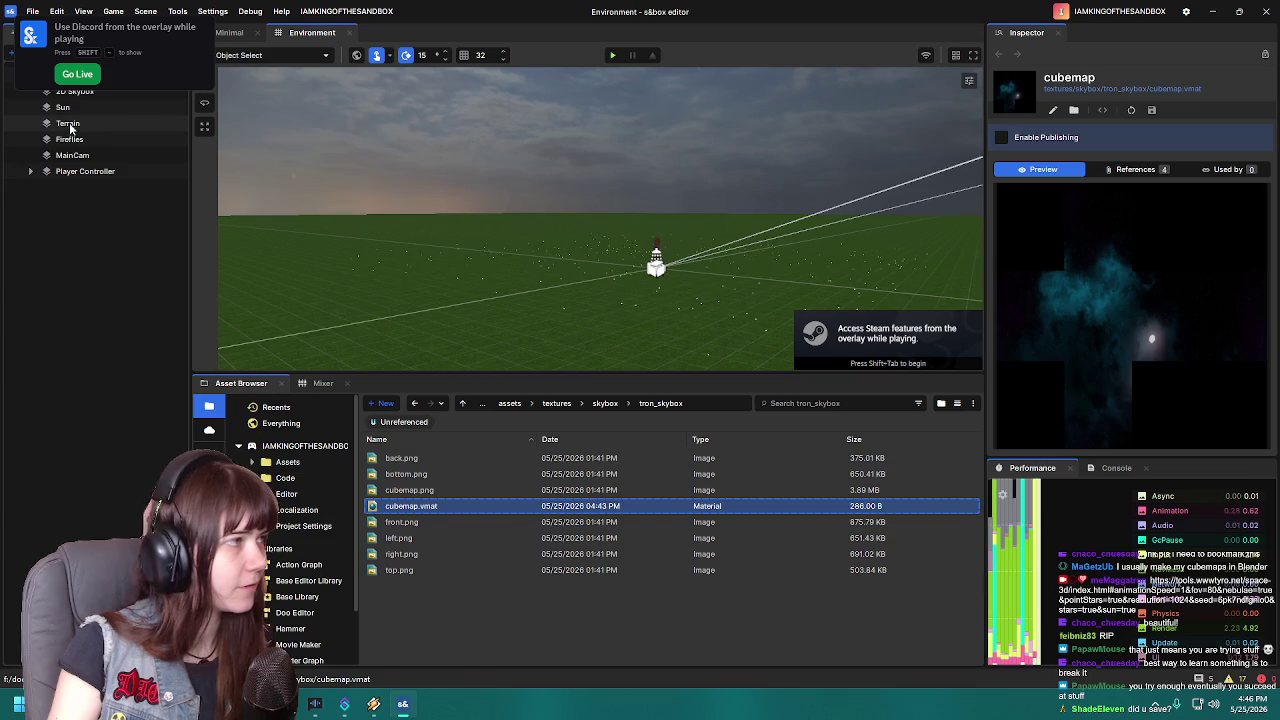
{"action": "left_click", "coordinate": [125, 96]}
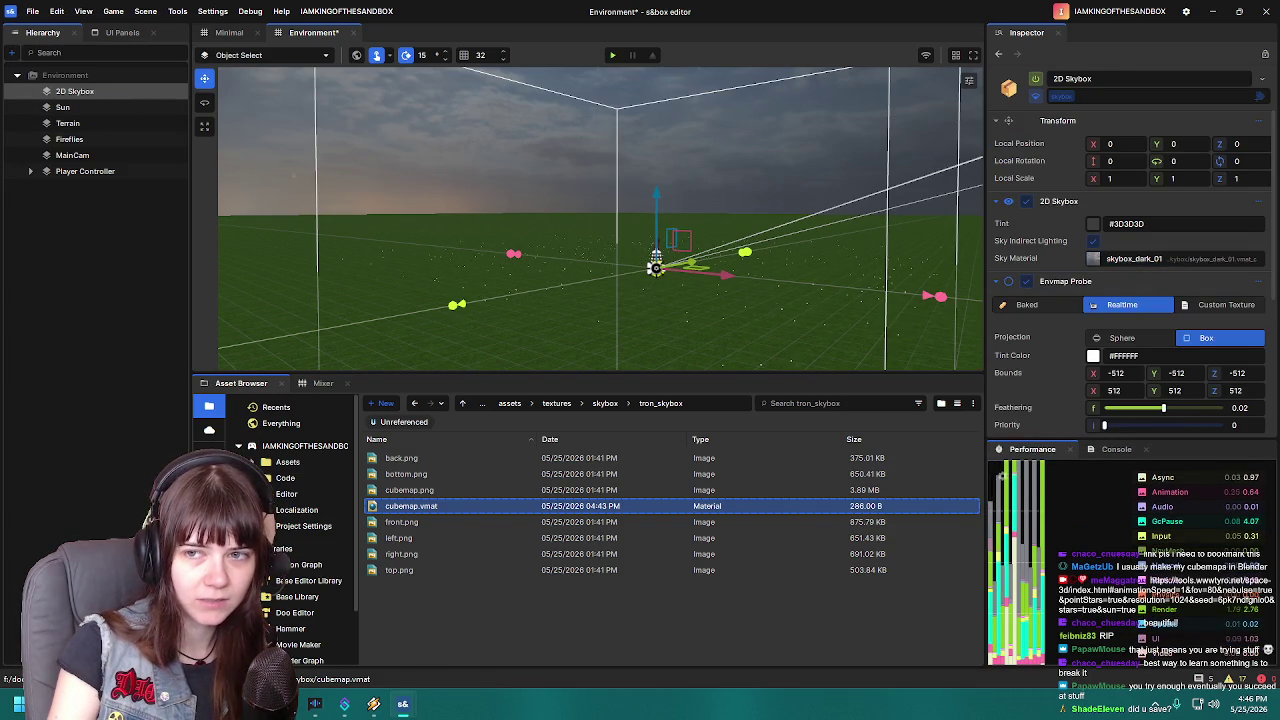
{"action": "scroll", "coordinate": [293, 551], "scroll_direction": "down", "scroll_amount": 3}
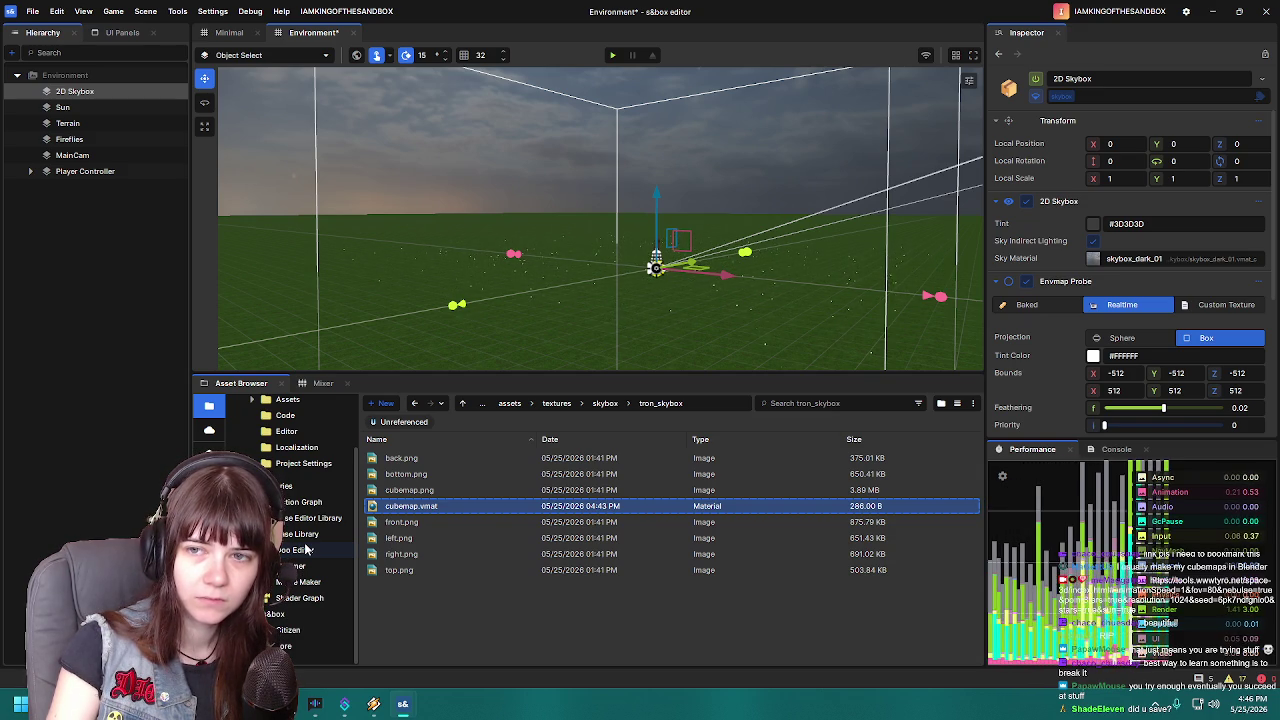
Browse the Asset Browser to core > materials > skybox
{"action": "left_click", "coordinate": [297, 649]}
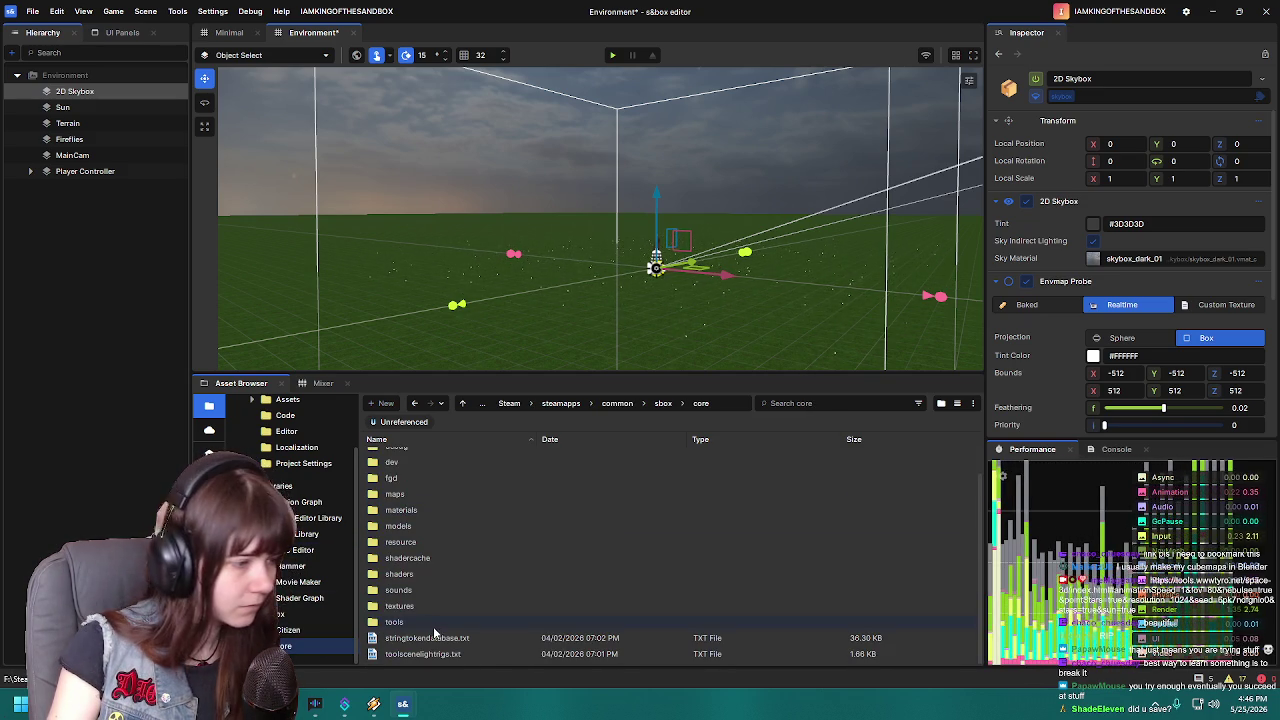
{"action": "double_click", "coordinate": [420, 509]}
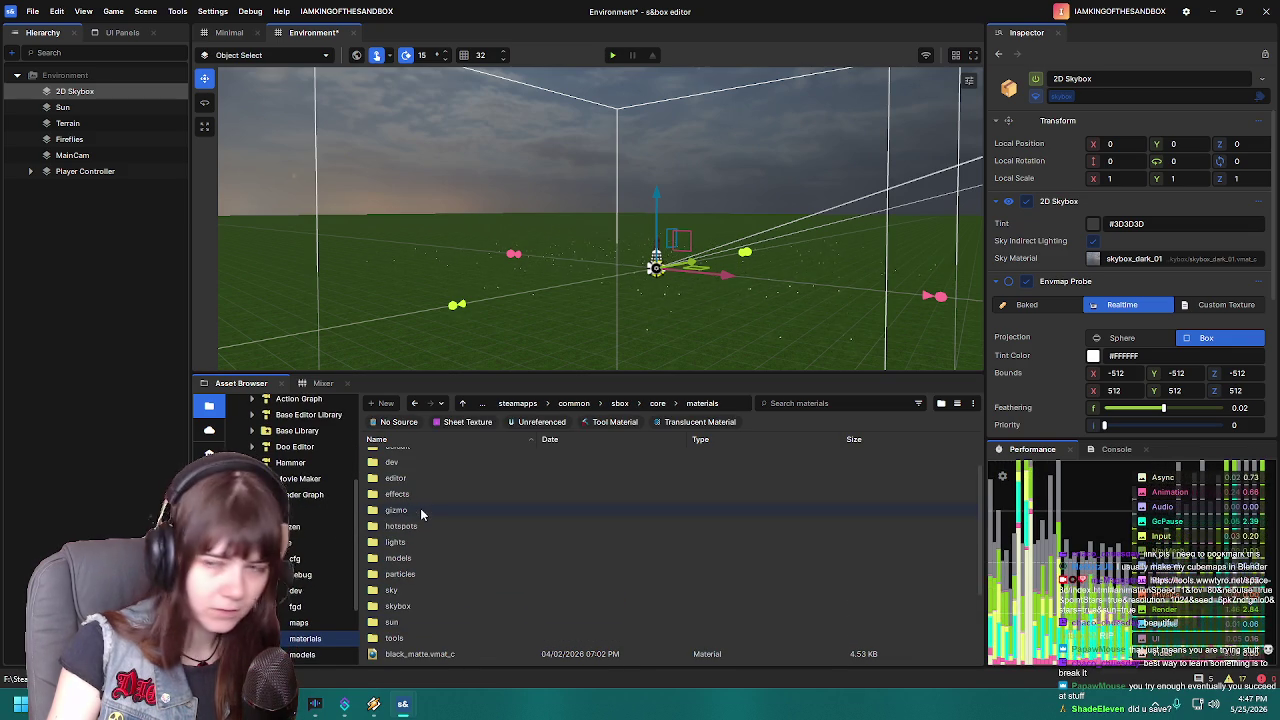
{"action": "double_click", "coordinate": [422, 606]}
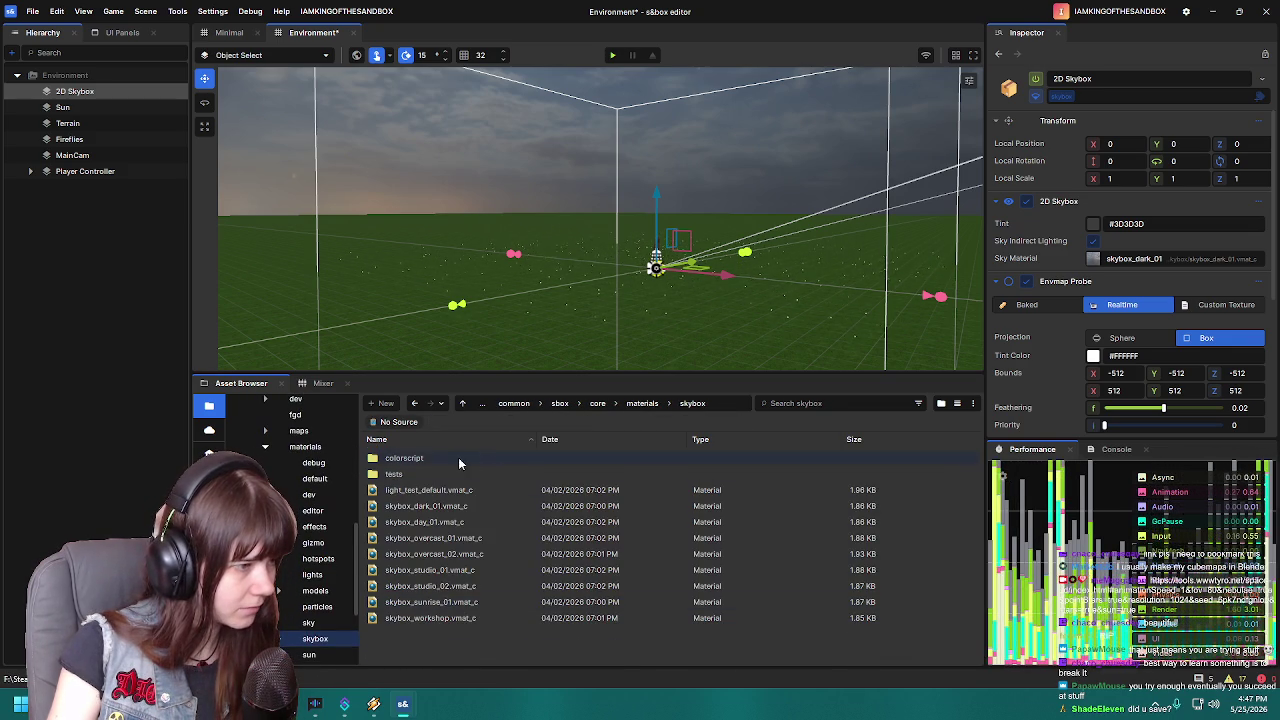
Open skybox_dark_01.vmat_c and preview its compiled 512×512 sky texture full size
{"action": "double_click", "coordinate": [485, 513]}
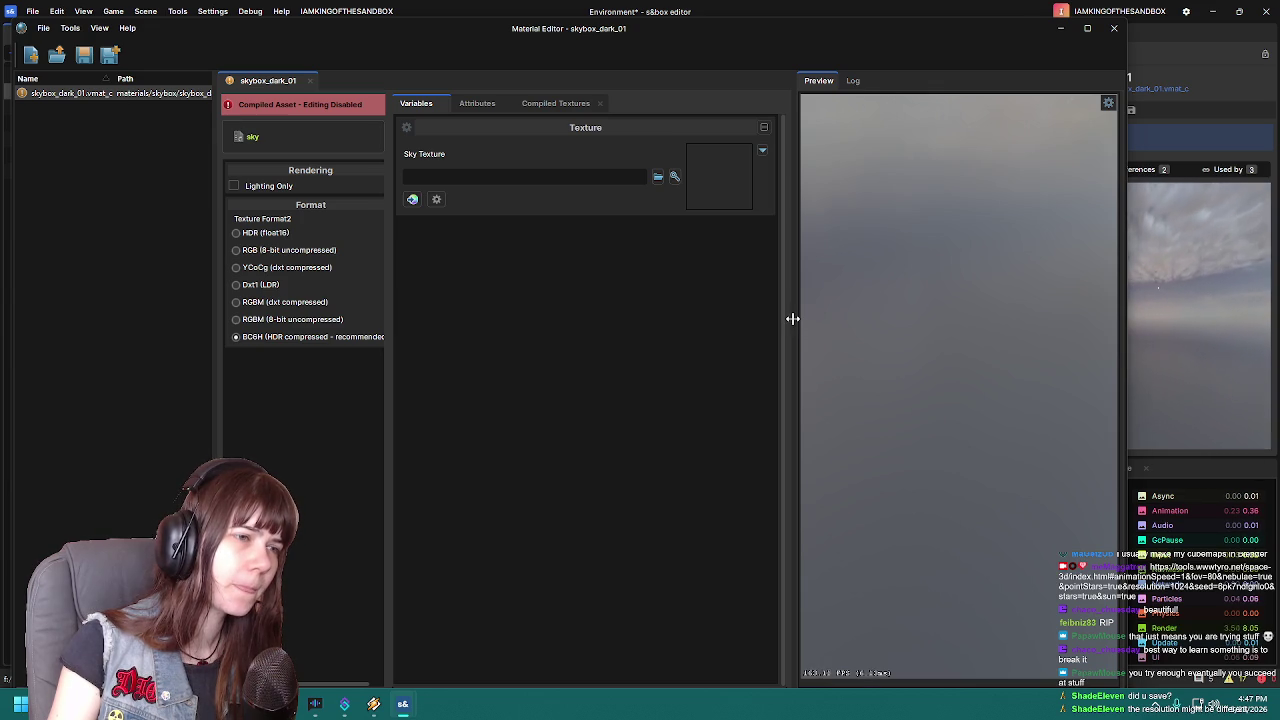
{"action": "left_click_drag", "start_coordinate": [792, 318], "coordinate": [507, 342]}
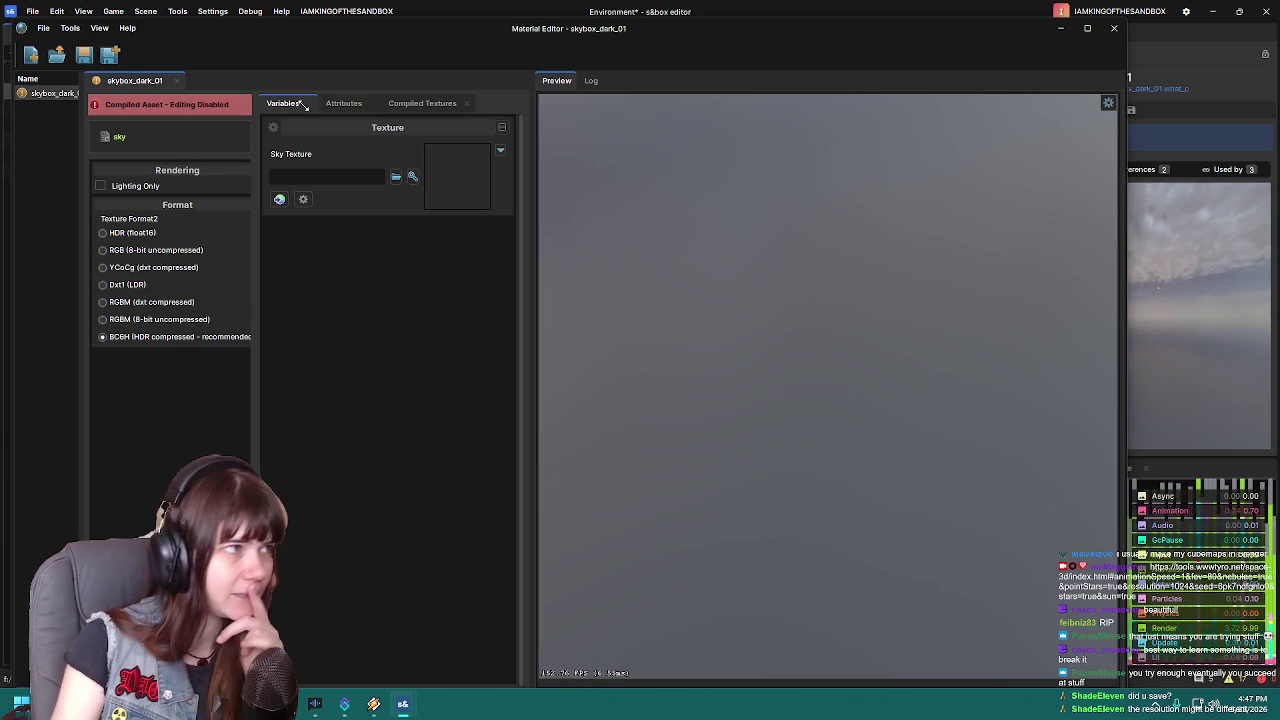
{"action": "left_click", "coordinate": [410, 101]}
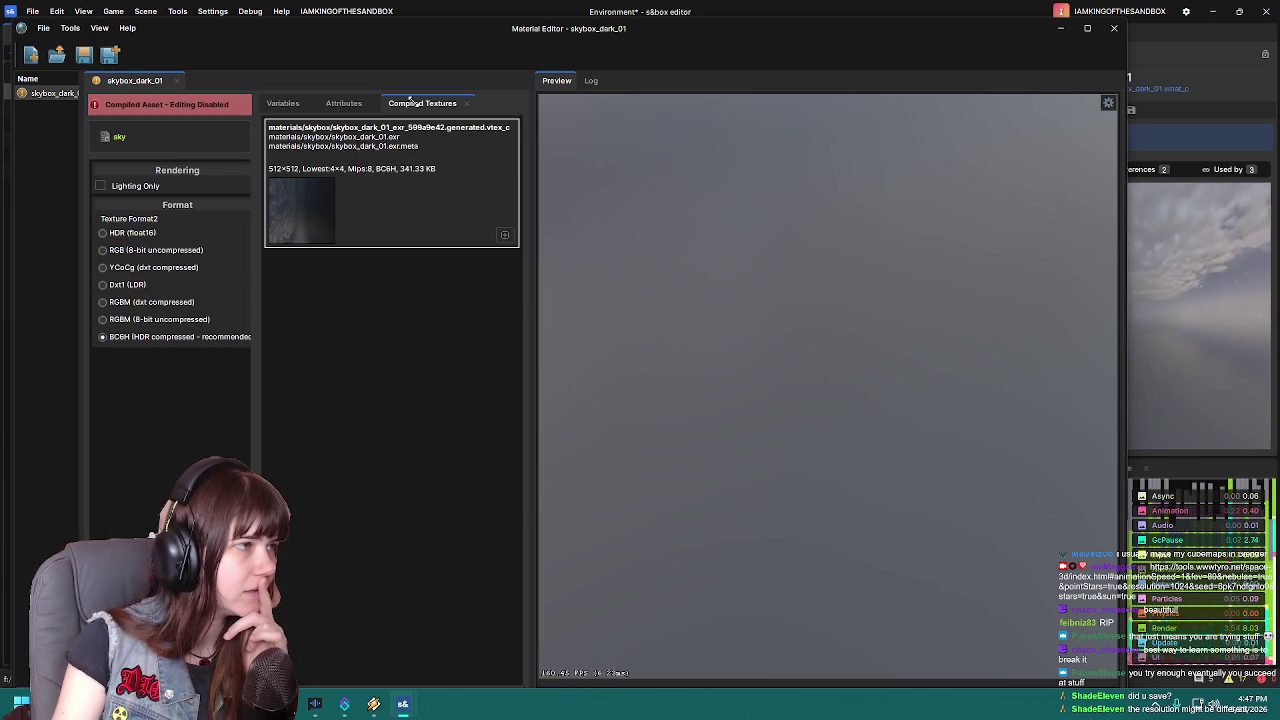
{"action": "double_click", "coordinate": [284, 210]}
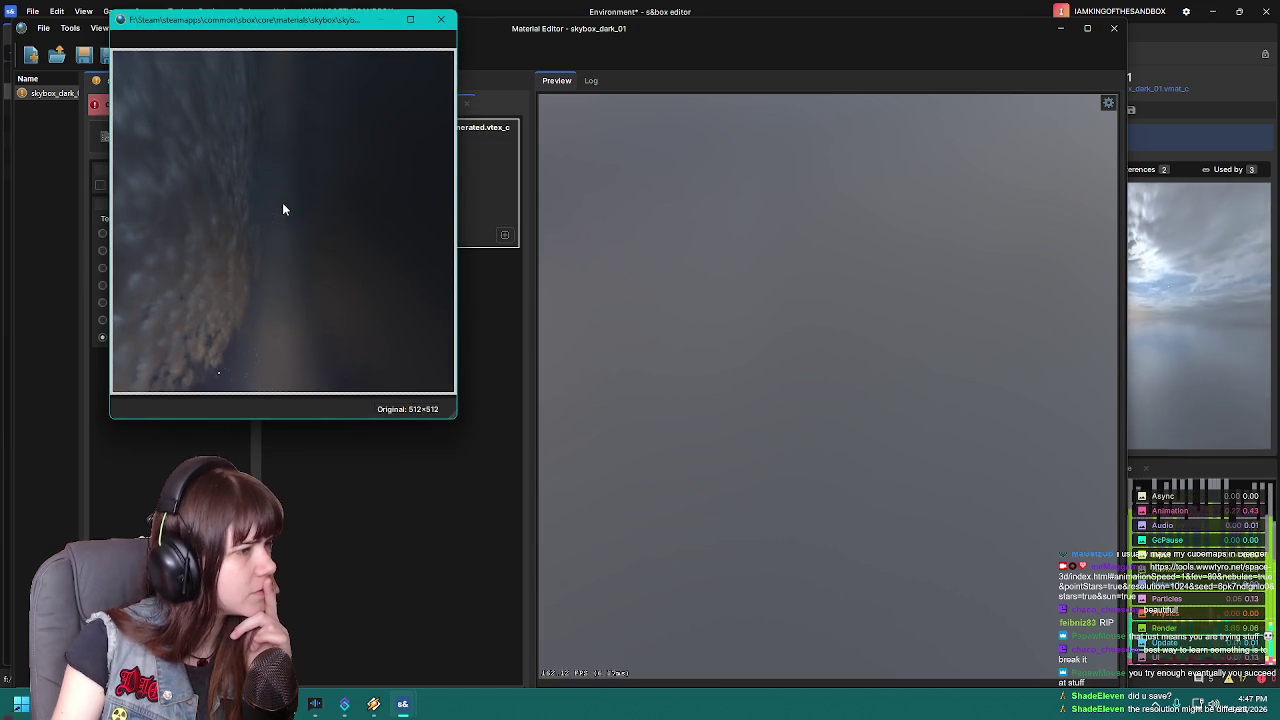
{"action": "mouse_move", "coordinate": [355, 37]}
{"action": "left_mouse_down"}
{"action": "mouse_move", "coordinate": [955, 138]}
{"action": "mouse_move", "coordinate": [939, 130]}
{"action": "left_mouse_up"}
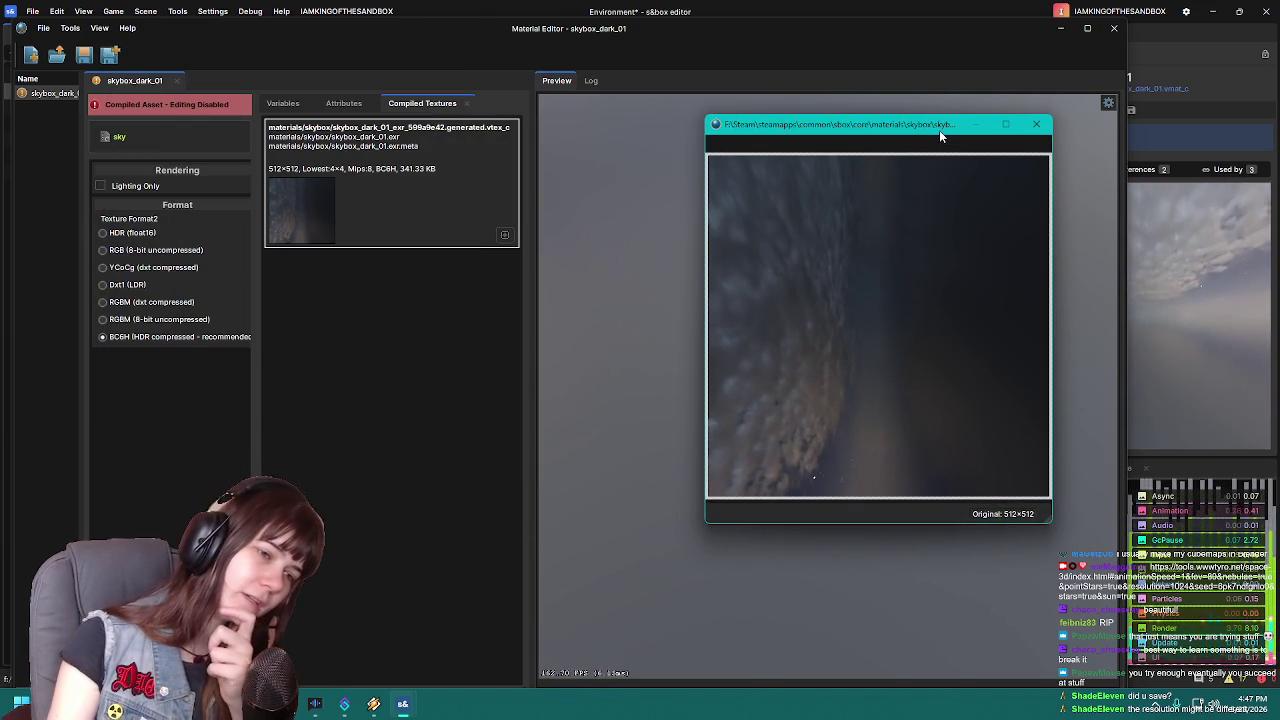
{"action": "left_click", "coordinate": [1036, 124]}
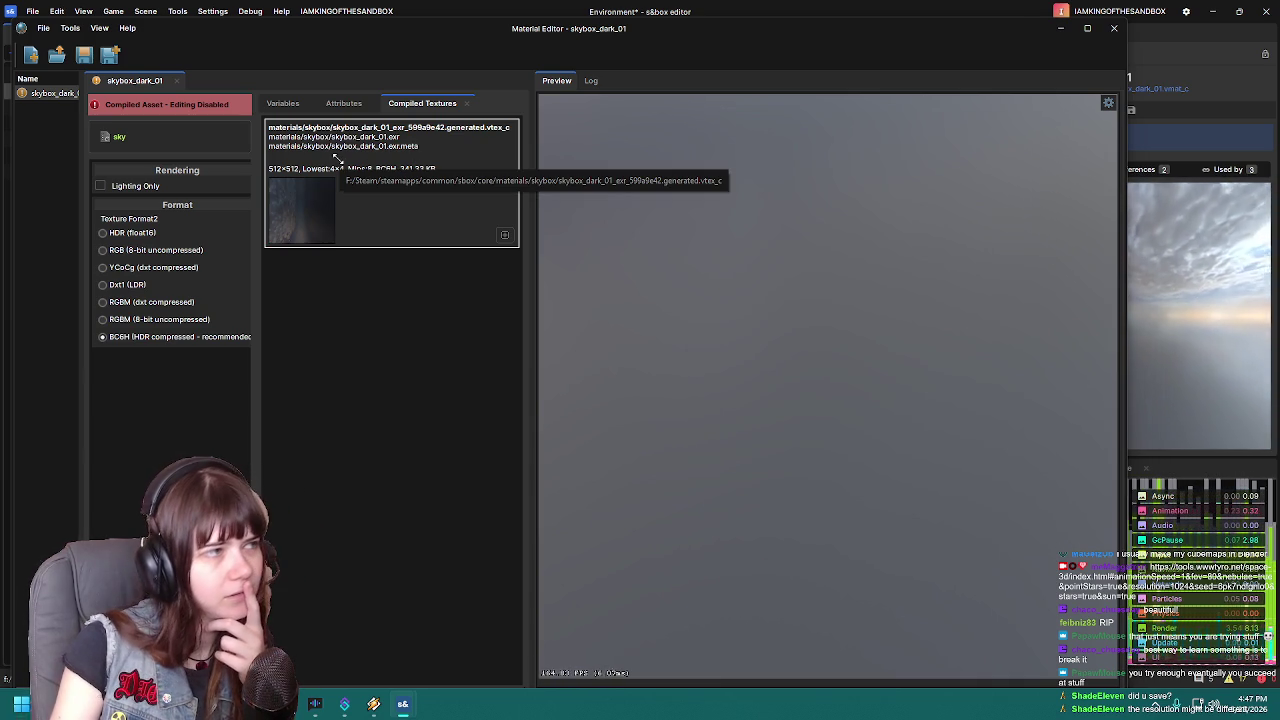
Compare the material's Attributes, Compiled Textures and Variables tabs, ending on Variables
{"action": "left_click", "coordinate": [343, 103]}
{"action": "left_click", "coordinate": [282, 103]}
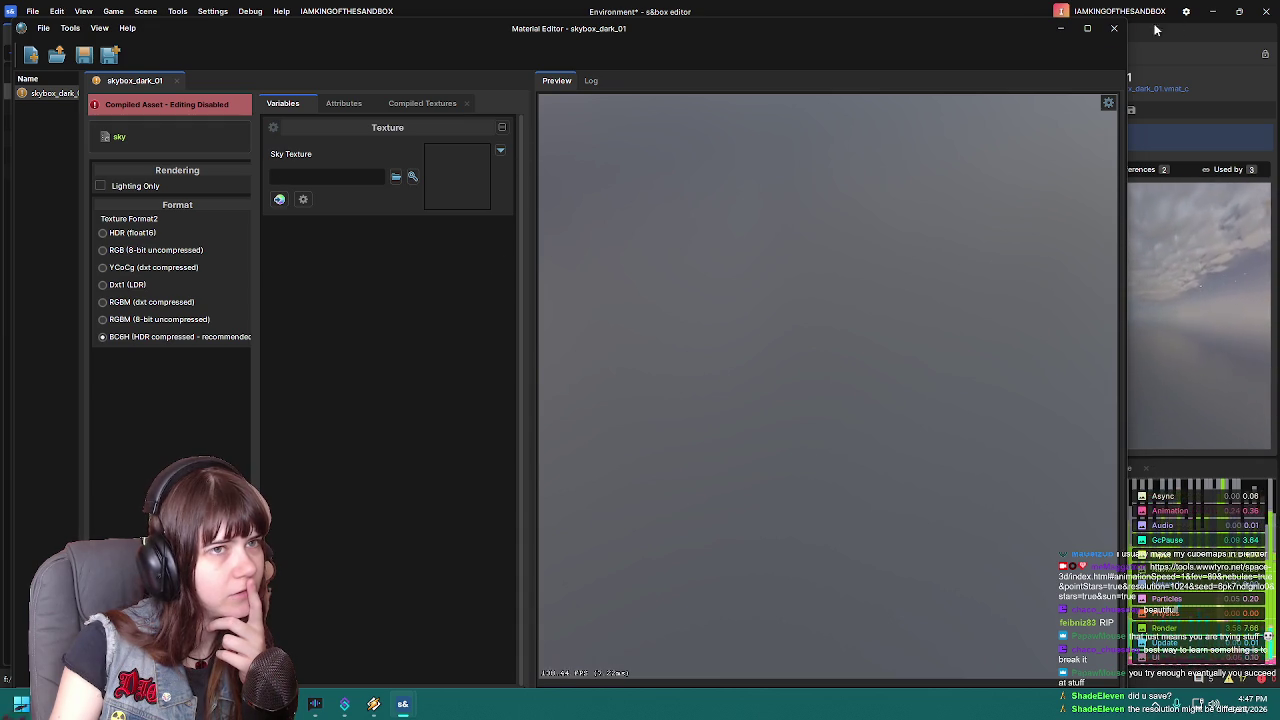
{"action": "left_click", "coordinate": [419, 106]}
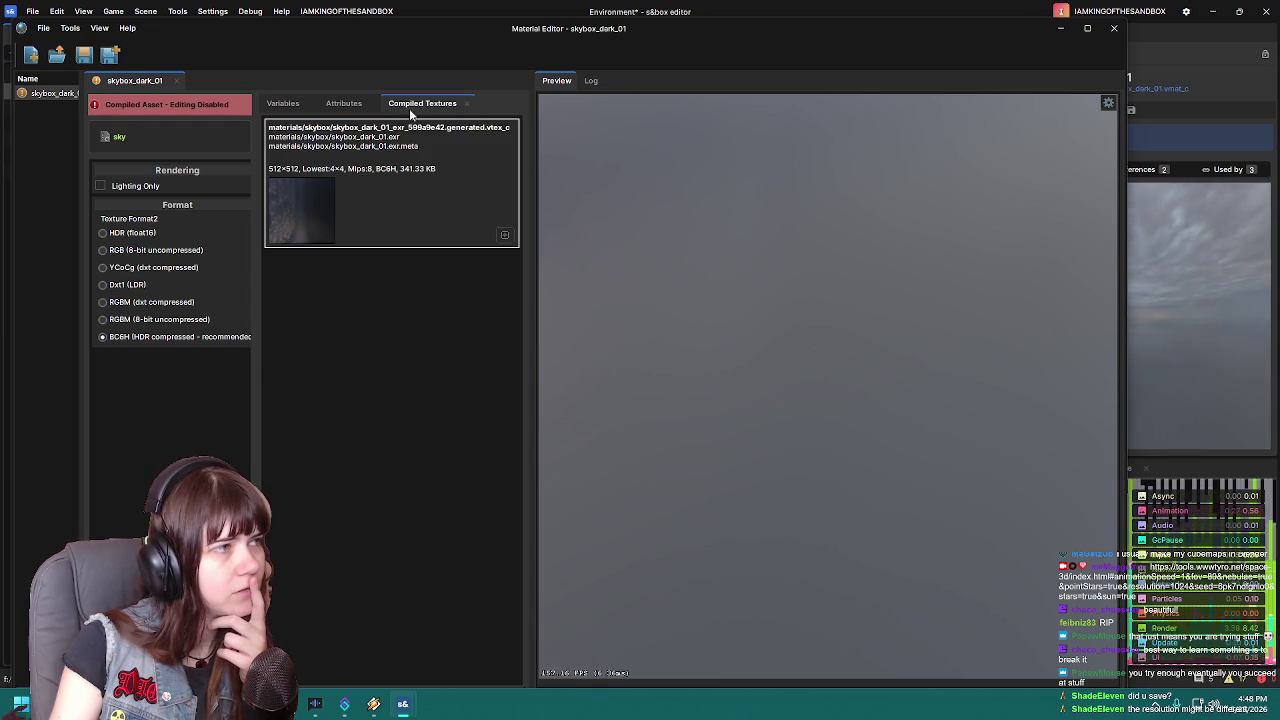
{"action": "left_click", "coordinate": [282, 104]}
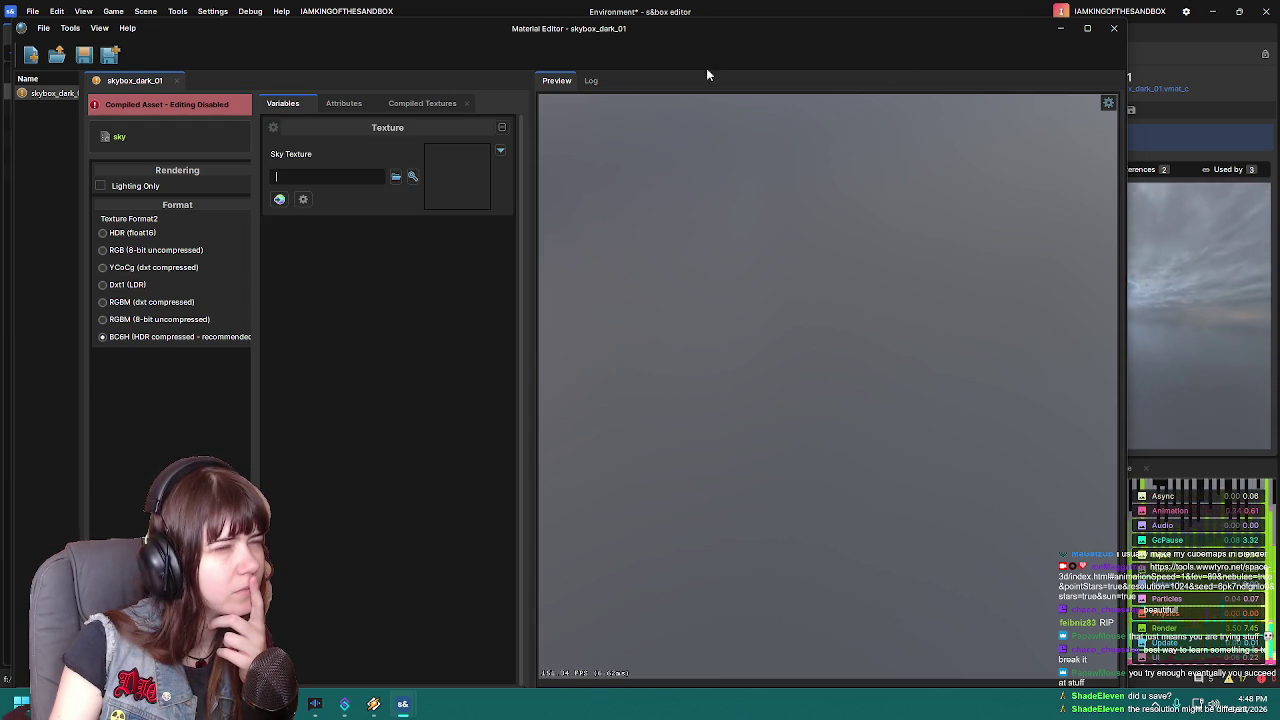
Close skybox_dark_01 and browse to Assets > textures > skybox > TRON_skybox
{"action": "left_click", "coordinate": [1116, 31]}
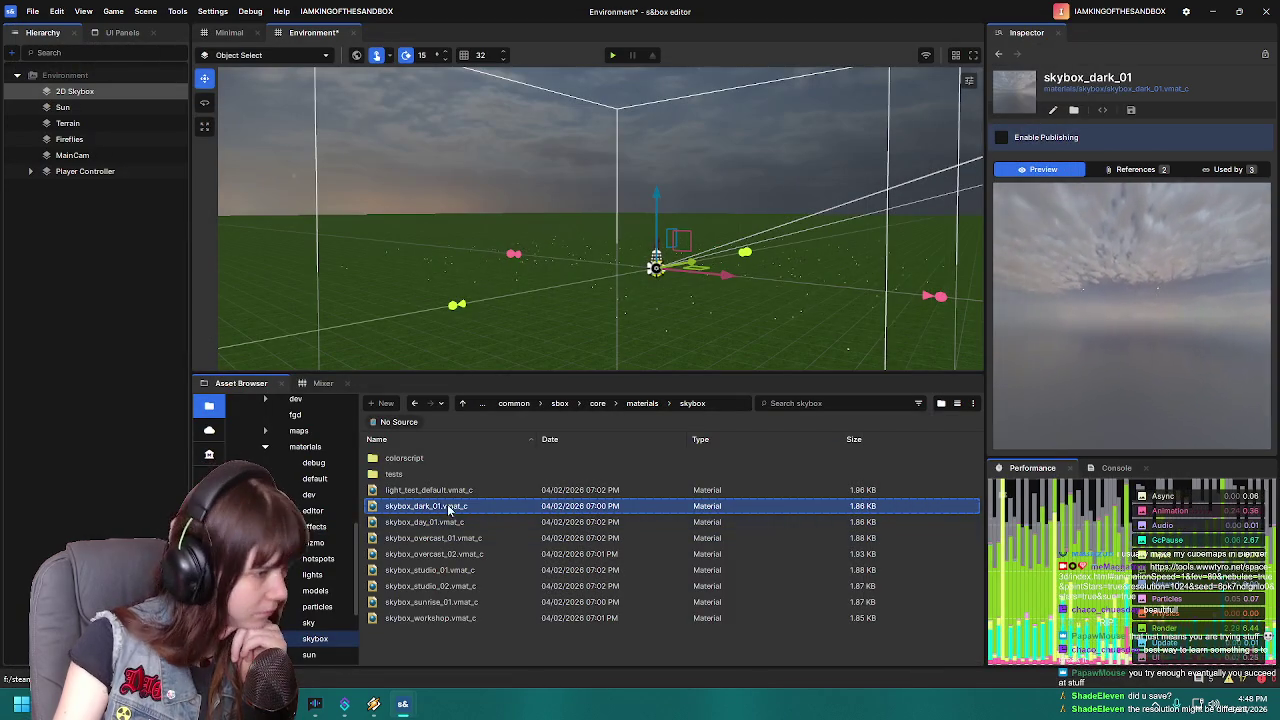
{"action": "scroll", "coordinate": [310, 570], "scroll_direction": "up", "scroll_amount": 3}
{"action": "scroll", "coordinate": [300, 520], "scroll_direction": "up", "scroll_amount": 3}
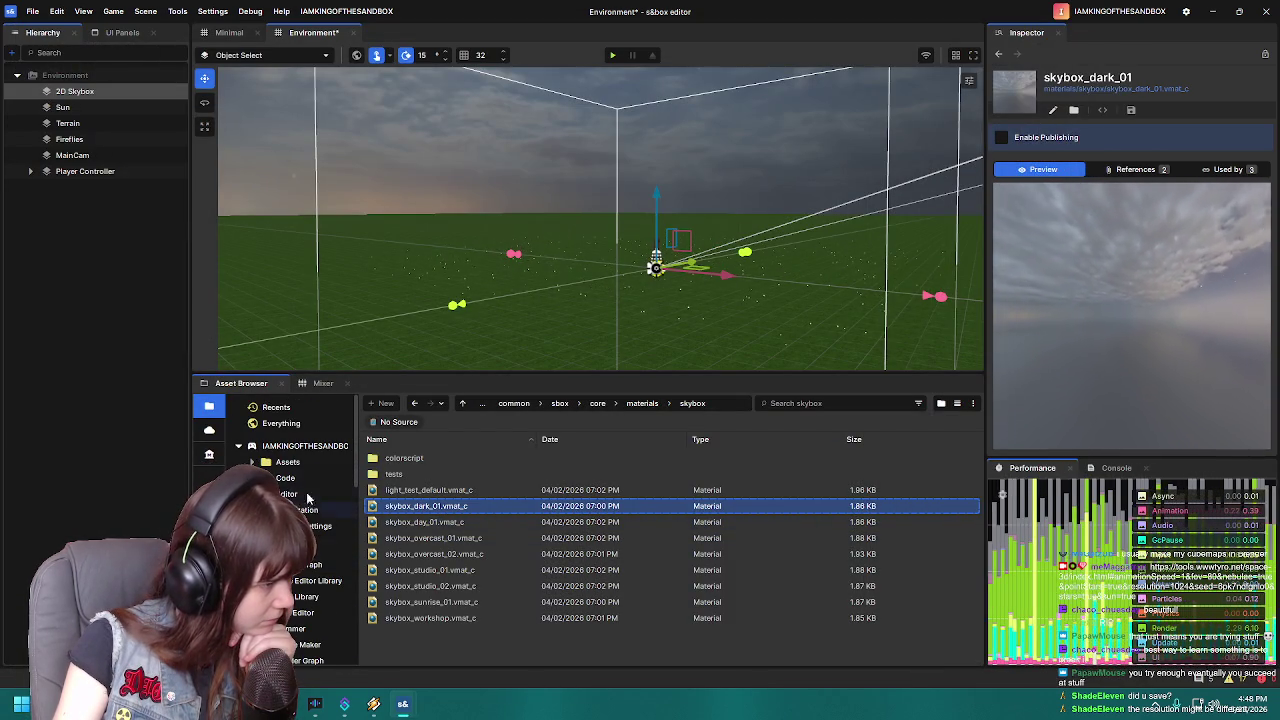
{"action": "left_click", "coordinate": [287, 462]}
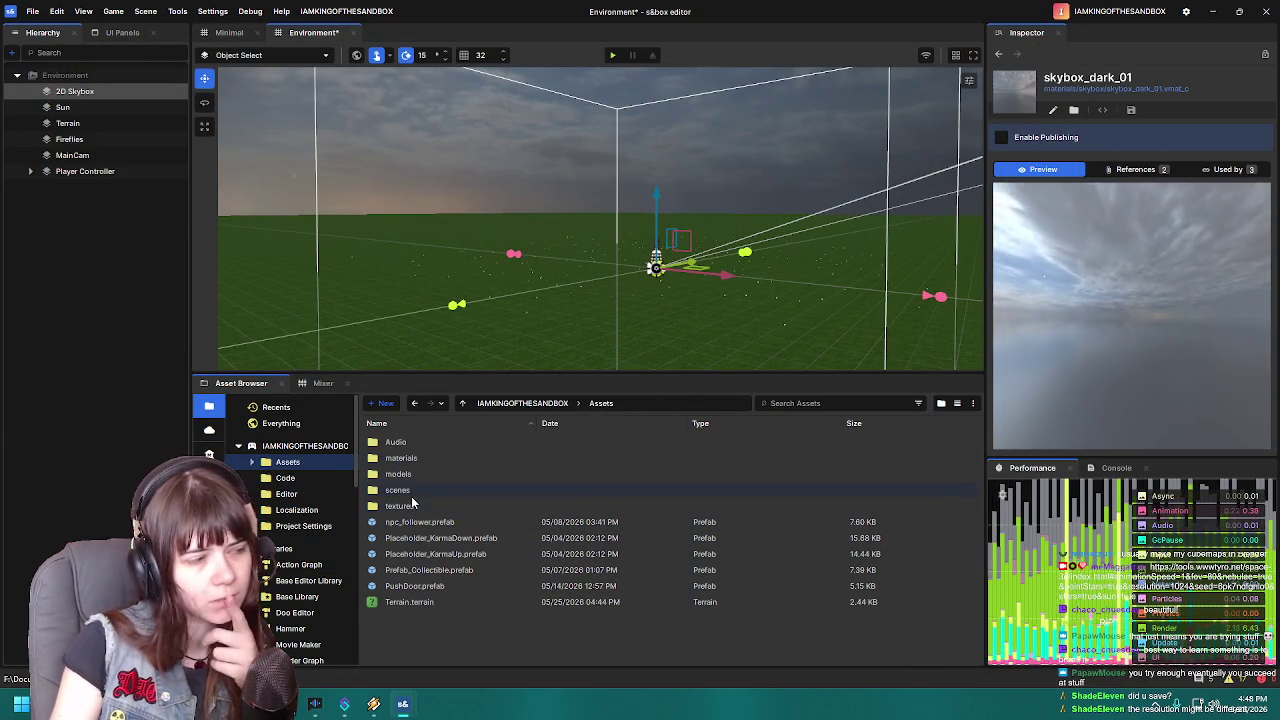
{"action": "double_click", "coordinate": [400, 506]}
{"action": "double_click", "coordinate": [424, 458]}
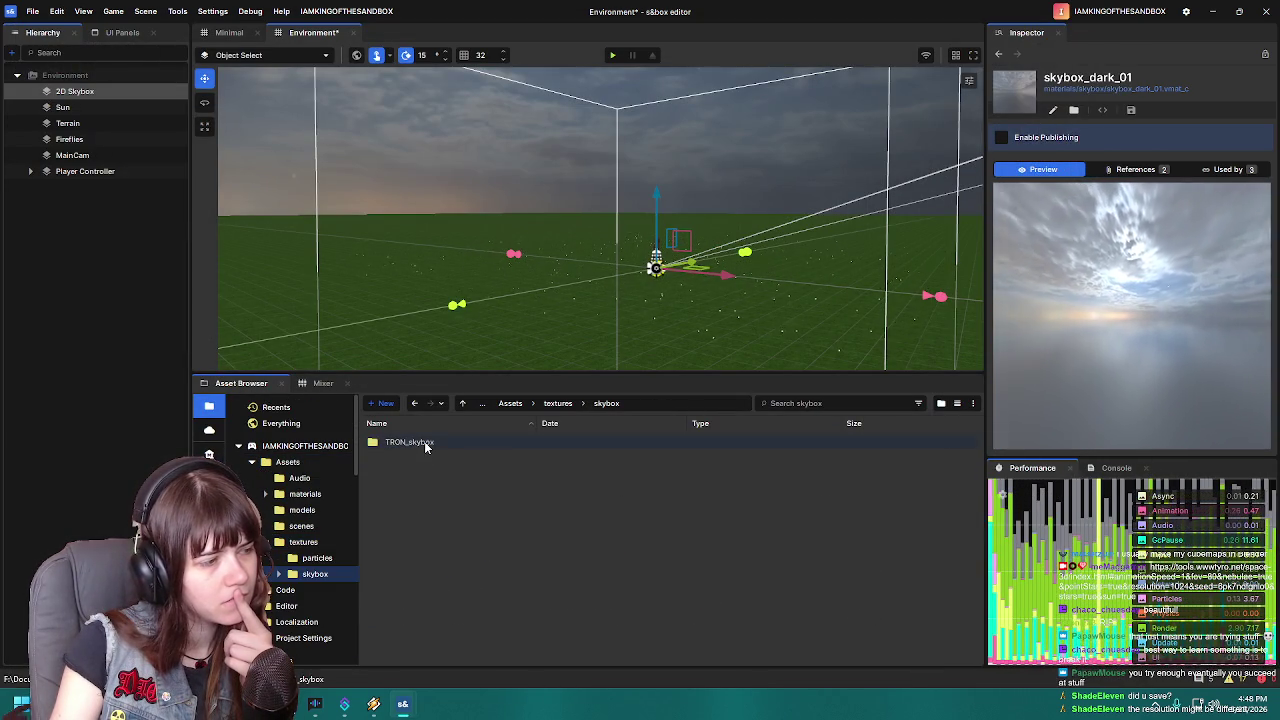
{"action": "double_click", "coordinate": [424, 441]}
Rename cubemap.vmat to TRON_skybox.vmat and open it in the Material Editor
{"action": "double_click", "coordinate": [428, 505]}
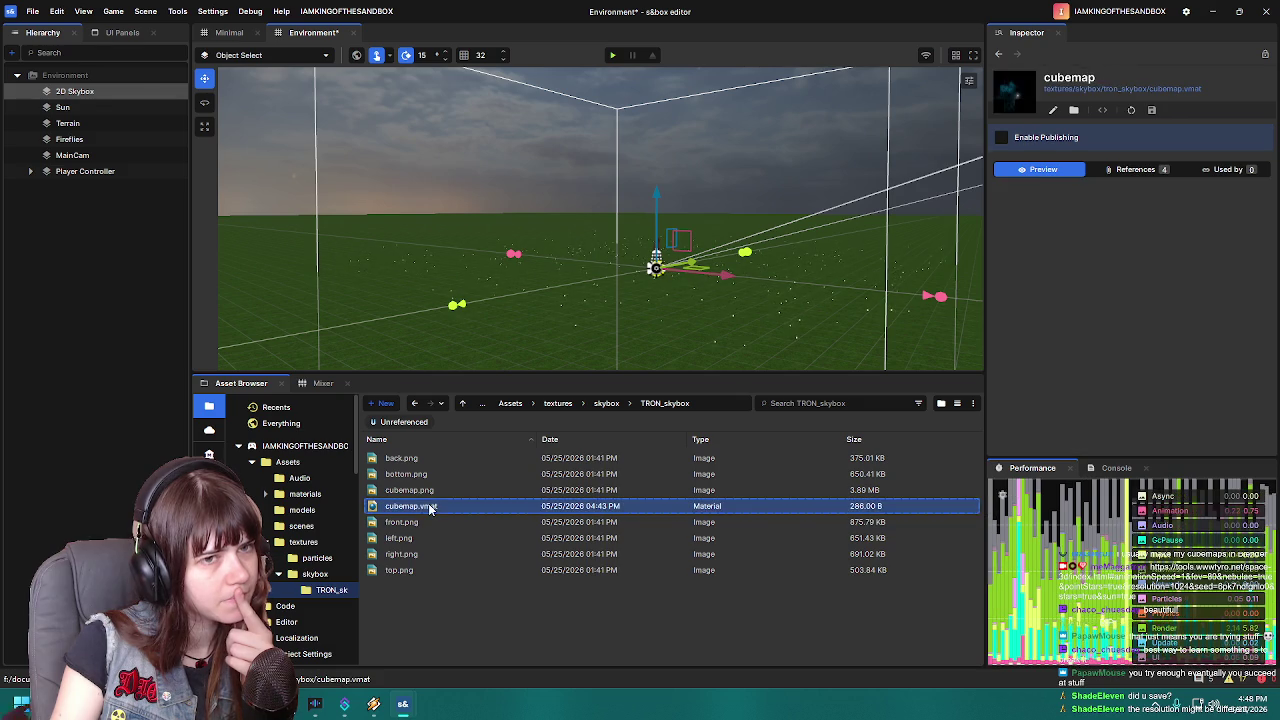
{"action": "left_click", "coordinate": [1114, 28]}
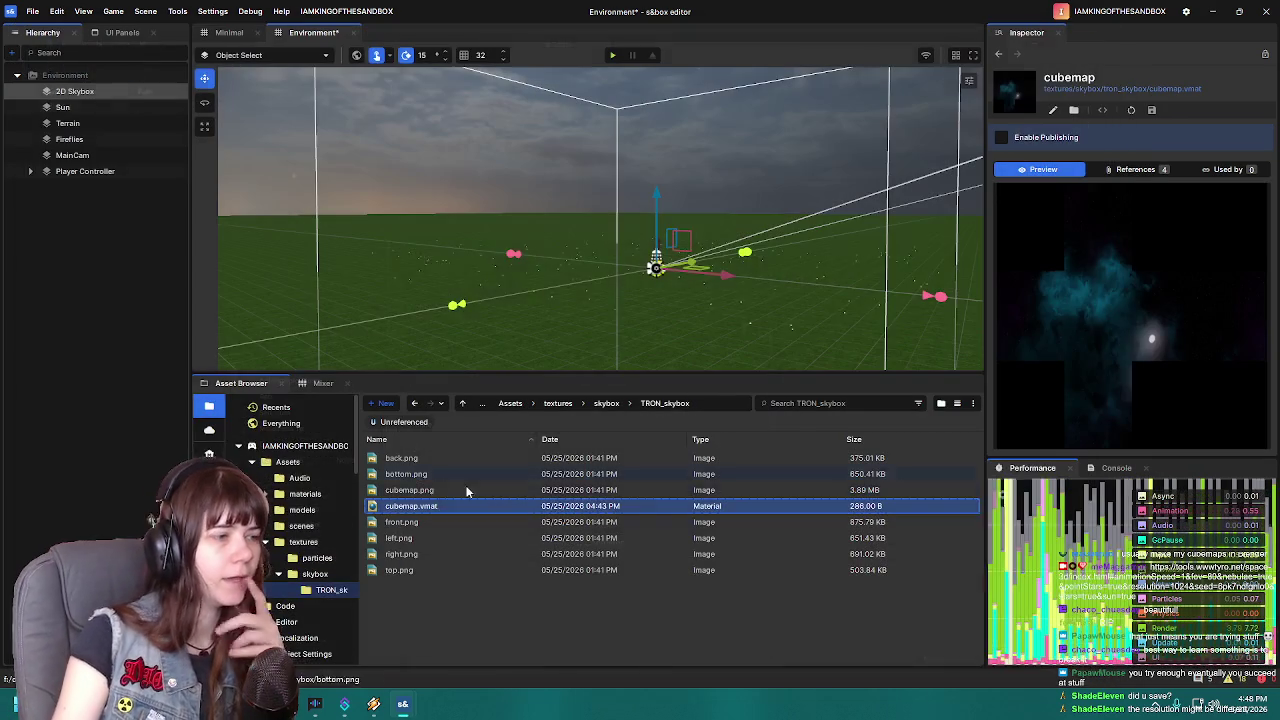
{"action": "key", "text": "F2"}
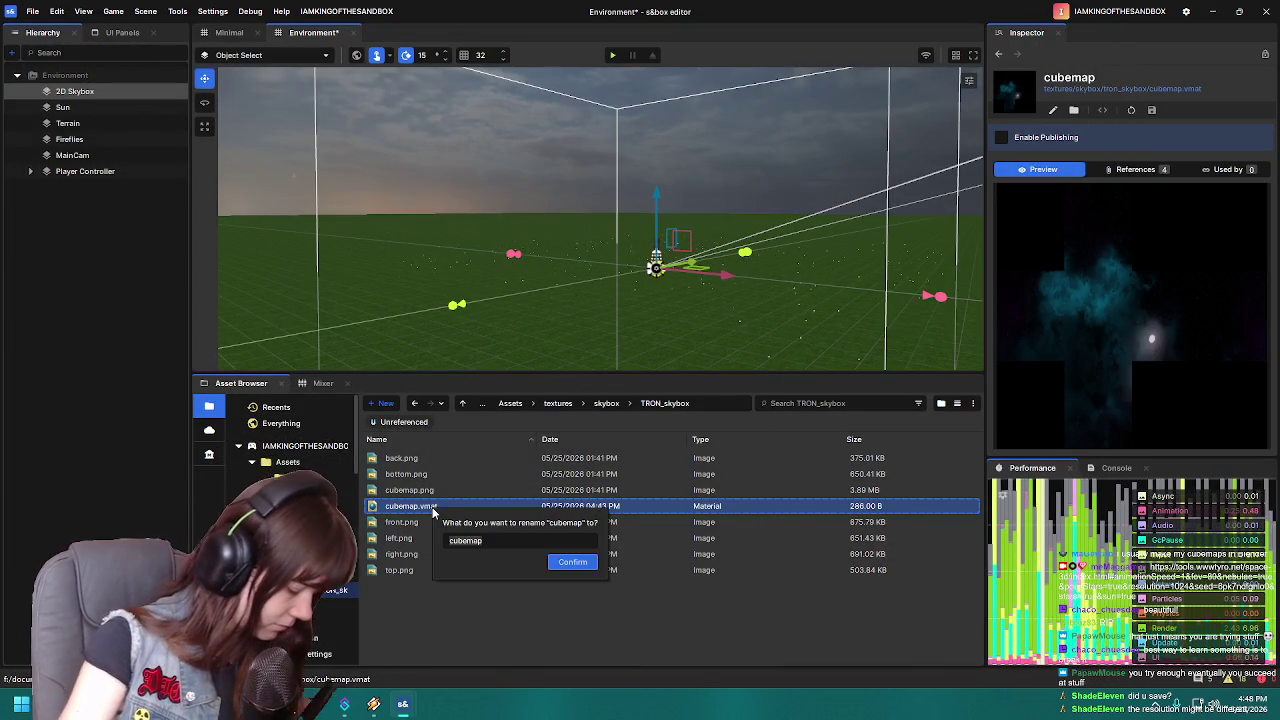
{"action": "type", "text": "TRON_skybox"}
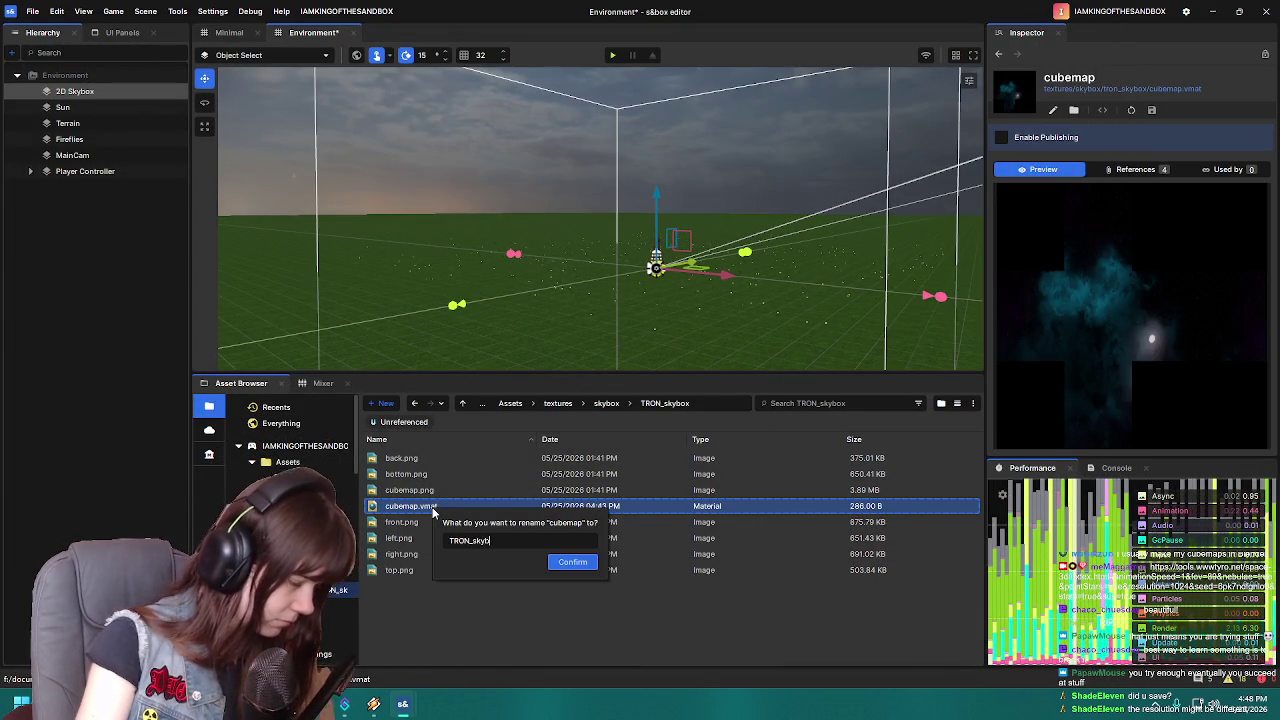
{"action": "key", "text": "Return"}
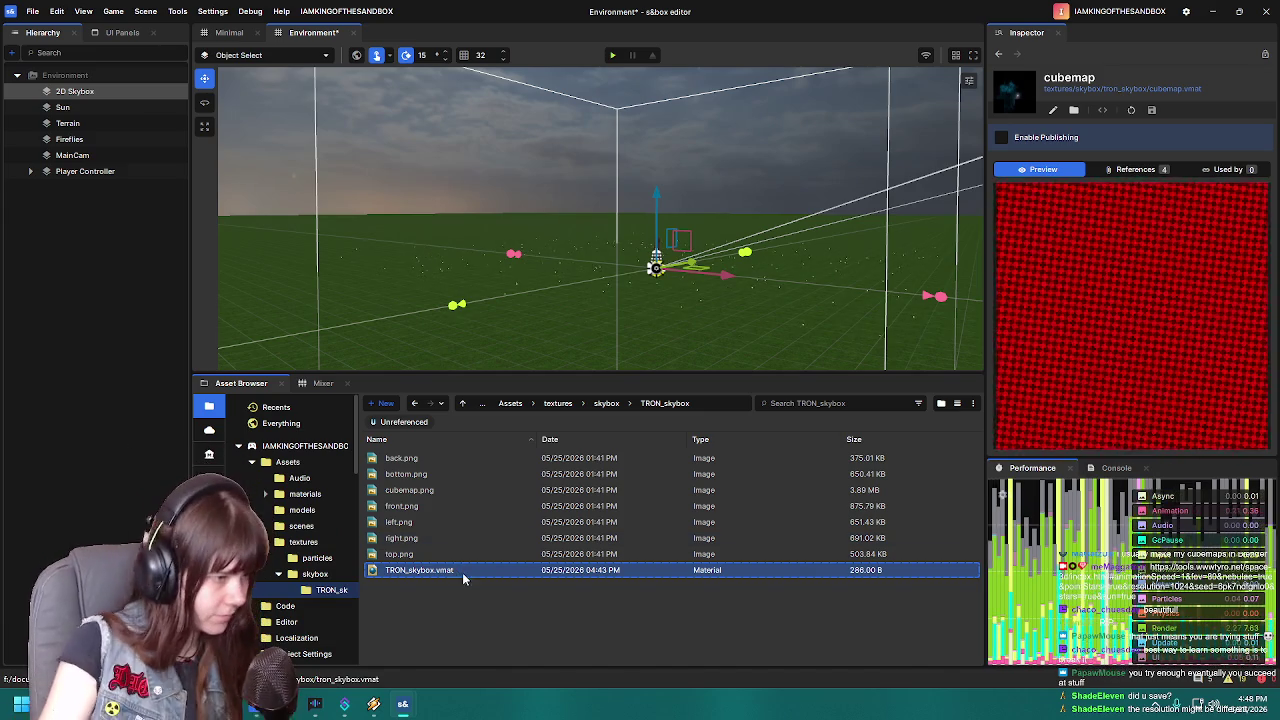
{"action": "double_click", "coordinate": [462, 570]}
{"action": "key", "text": "alt+Tab"}
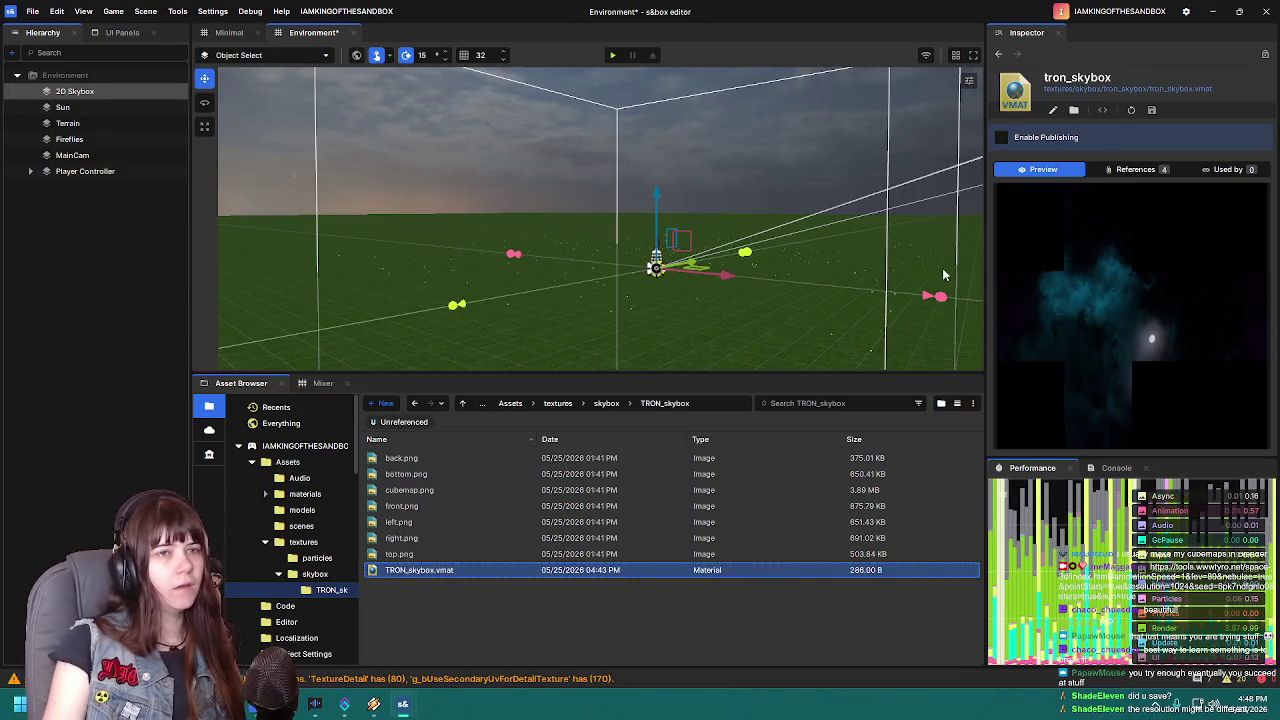
Bring back the tron_skybox Material Editor and apply the atmosphere_sky shader
{"action": "mouse_move", "coordinate": [398, 708]}
{"action": "left_click", "coordinate": [556, 632]}
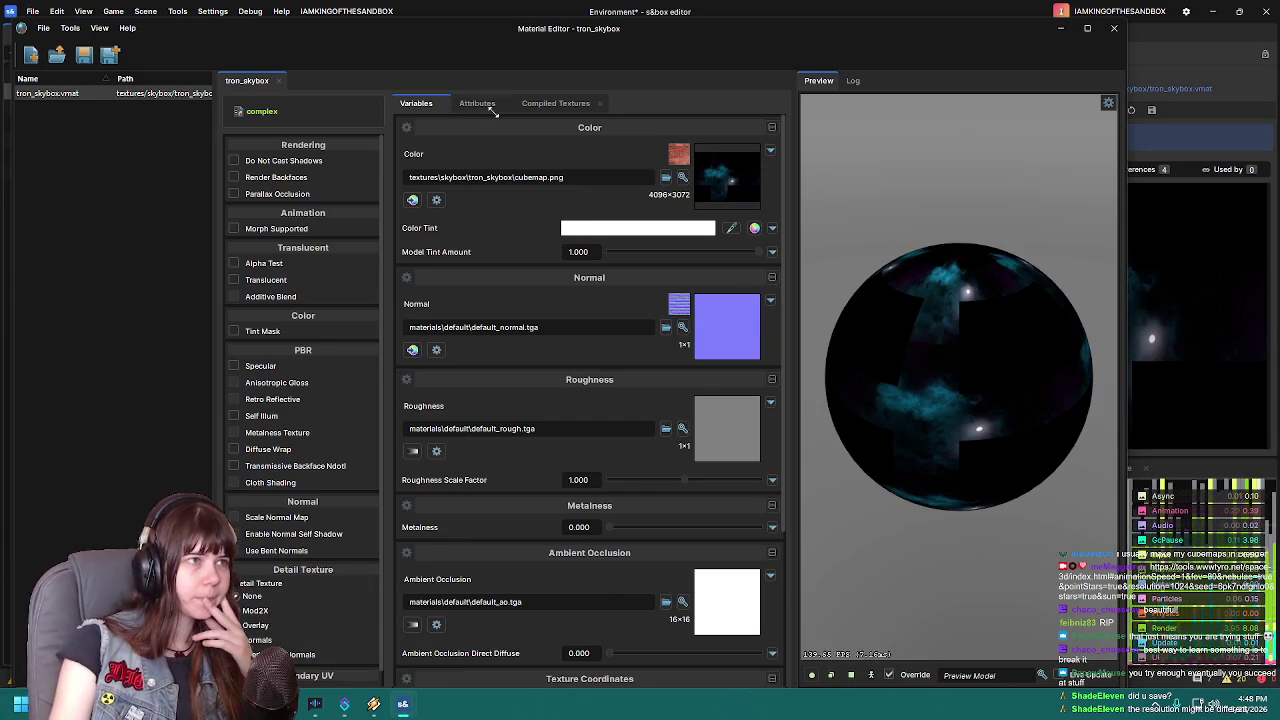
{"action": "left_click", "coordinate": [550, 106]}
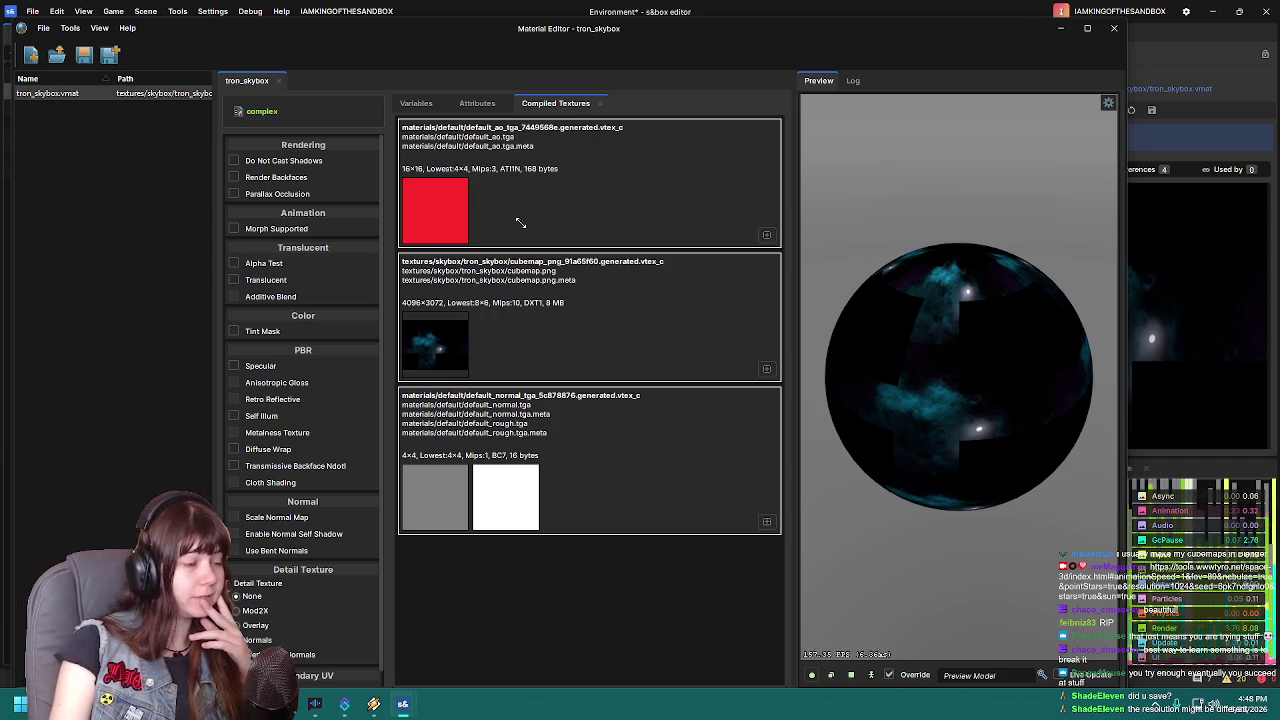
{"action": "left_click", "coordinate": [414, 104]}
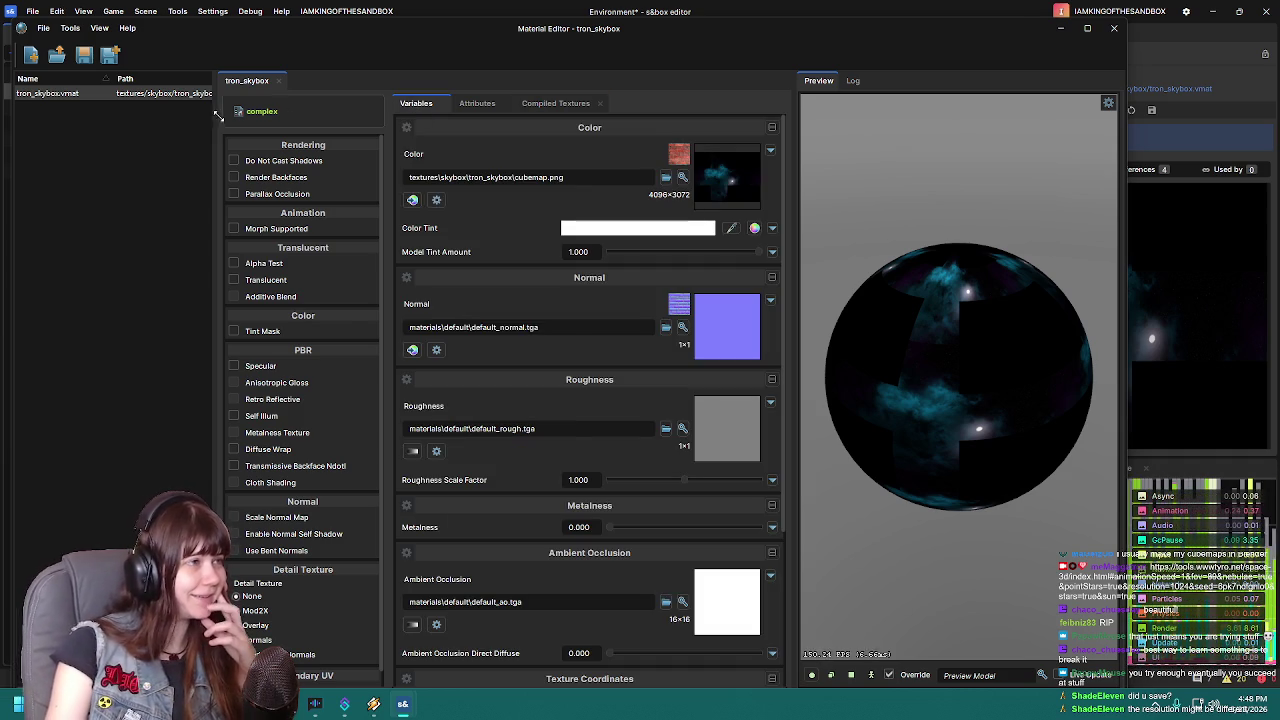
{"action": "left_click", "coordinate": [278, 116]}
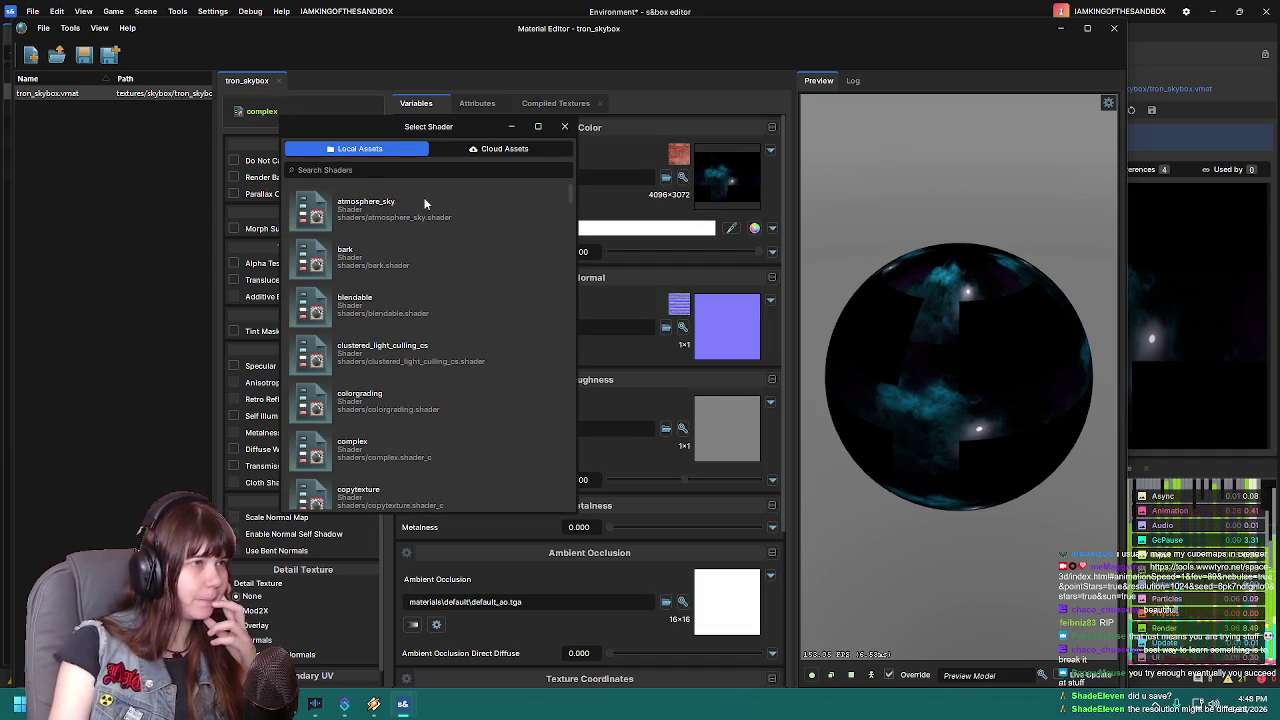
{"action": "type", "text": "sky"}
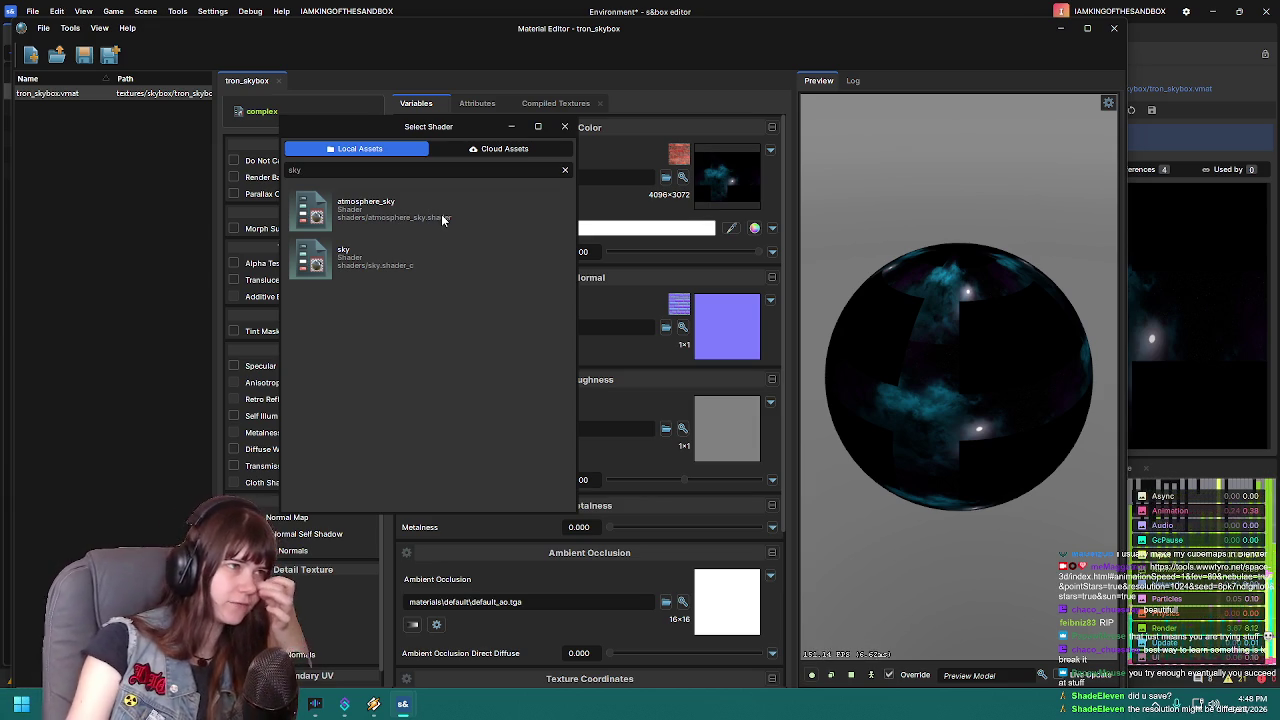
{"action": "double_click", "coordinate": [440, 214]}
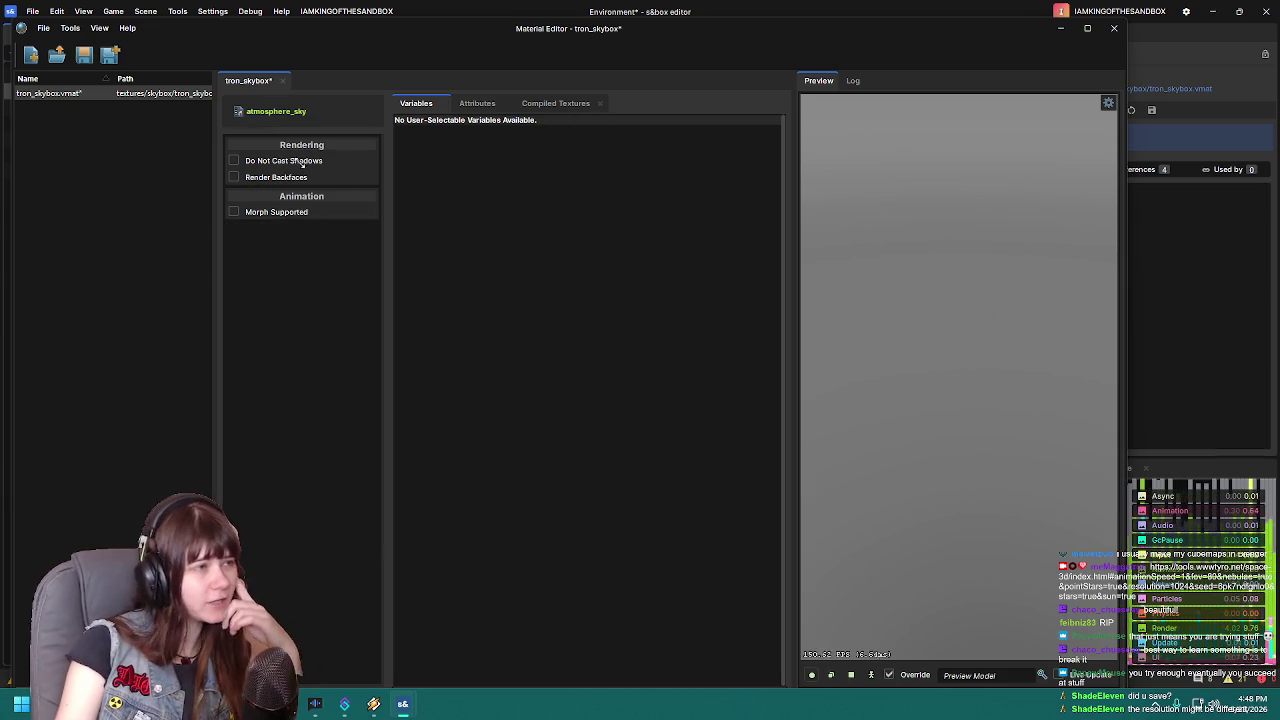
Switch the tron_skybox material to the sky shader instead
{"action": "left_click", "coordinate": [477, 103]}
{"action": "left_click", "coordinate": [555, 103]}
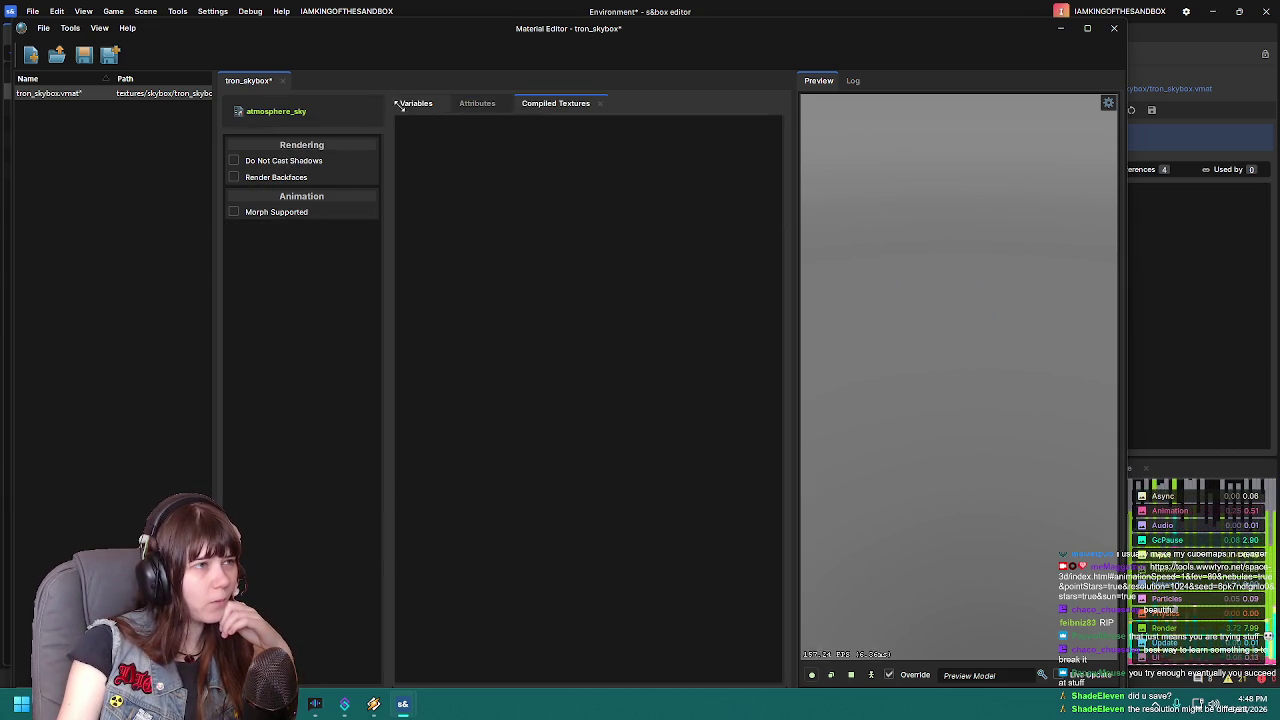
{"action": "left_click", "coordinate": [416, 103]}
{"action": "left_click", "coordinate": [280, 110]}
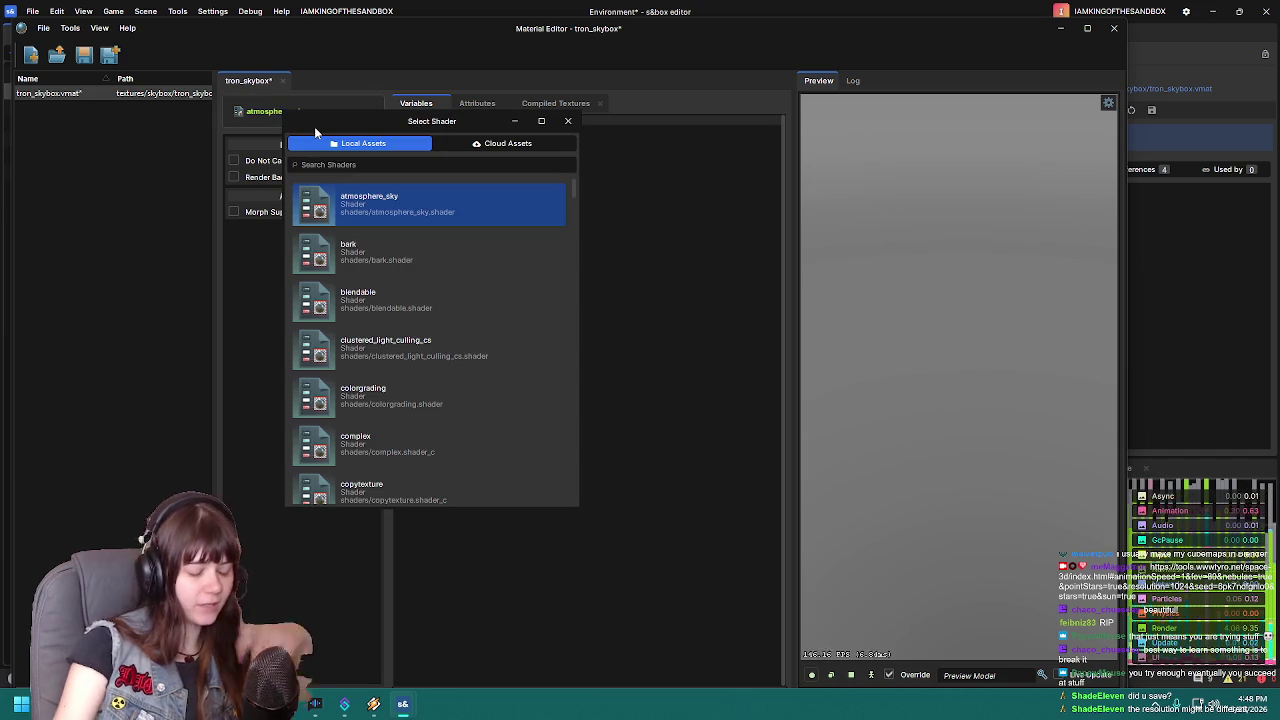
{"action": "type", "text": "sky"}
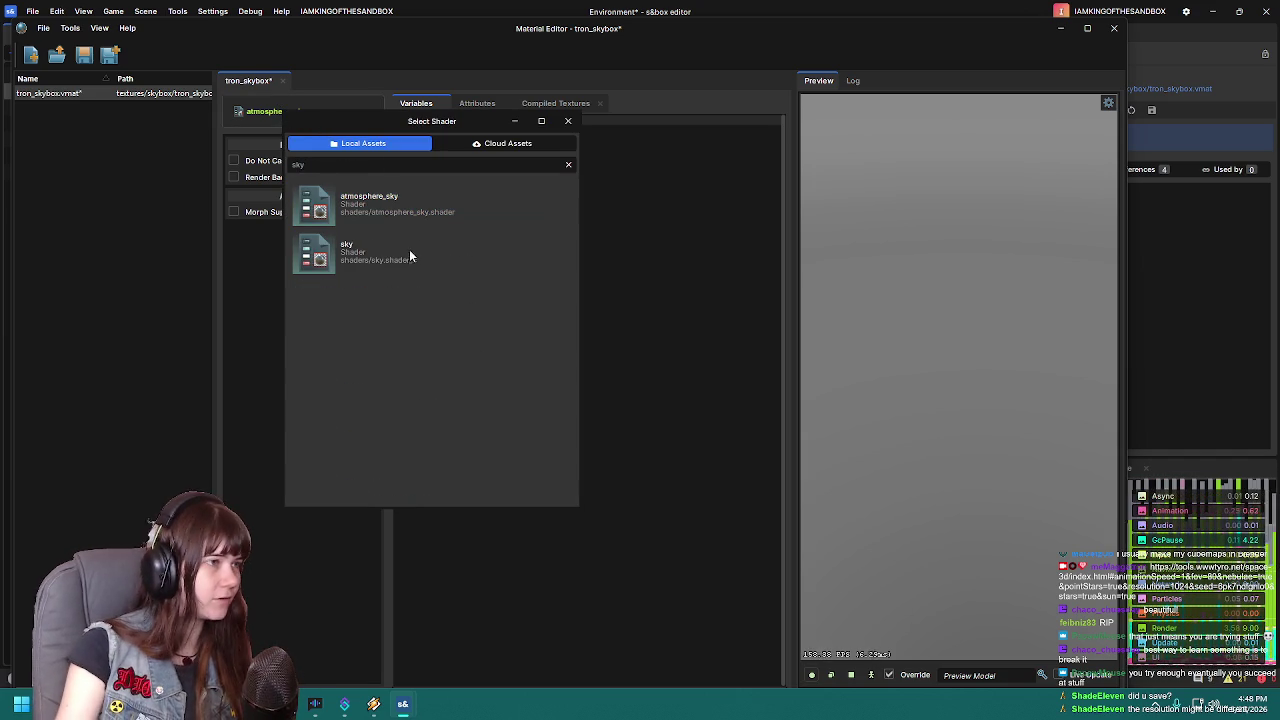
{"action": "double_click", "coordinate": [396, 258]}
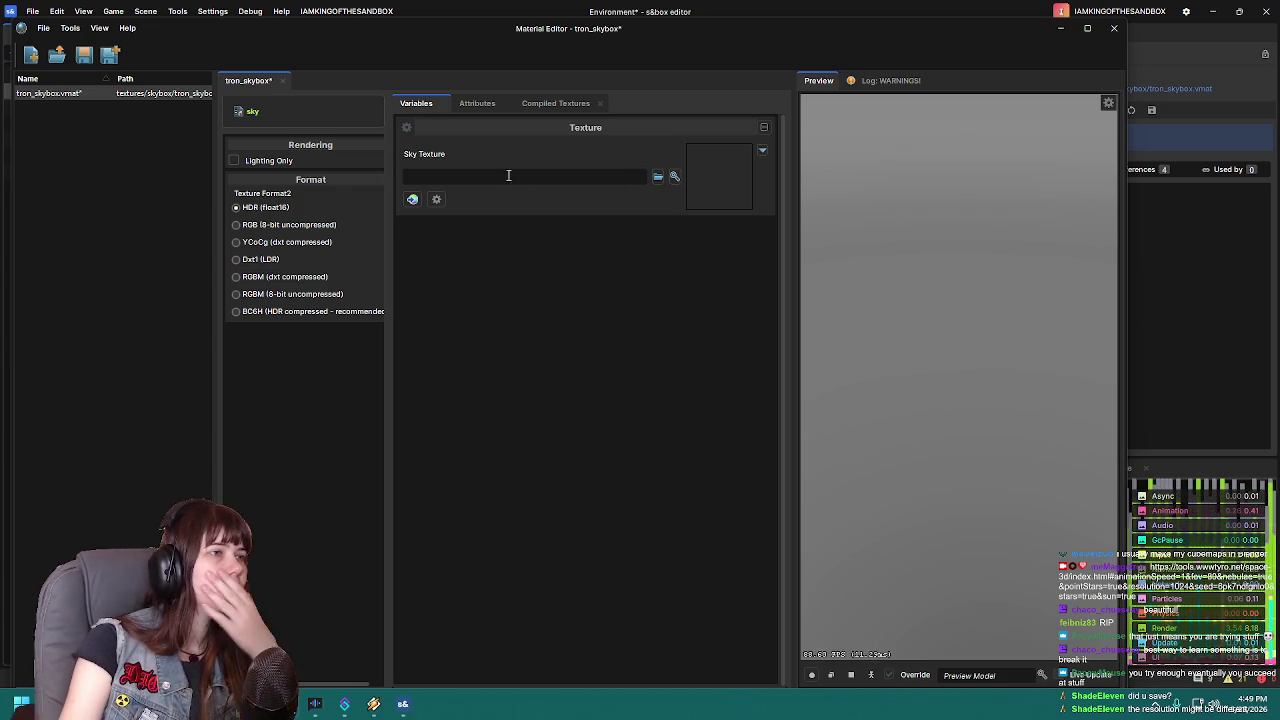
Check the compiled textures and save the tron_skybox material
{"action": "left_click", "coordinate": [555, 103]}
{"action": "left_click", "coordinate": [416, 104]}
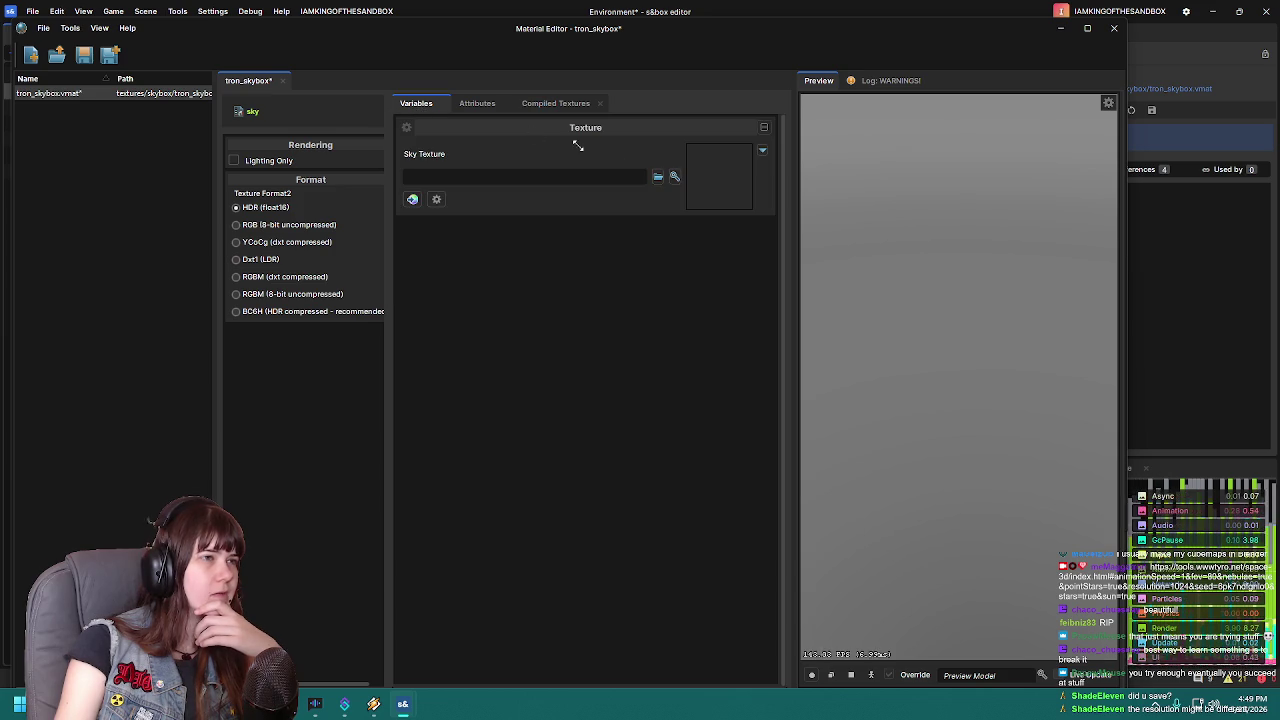
{"action": "left_click", "coordinate": [565, 104]}
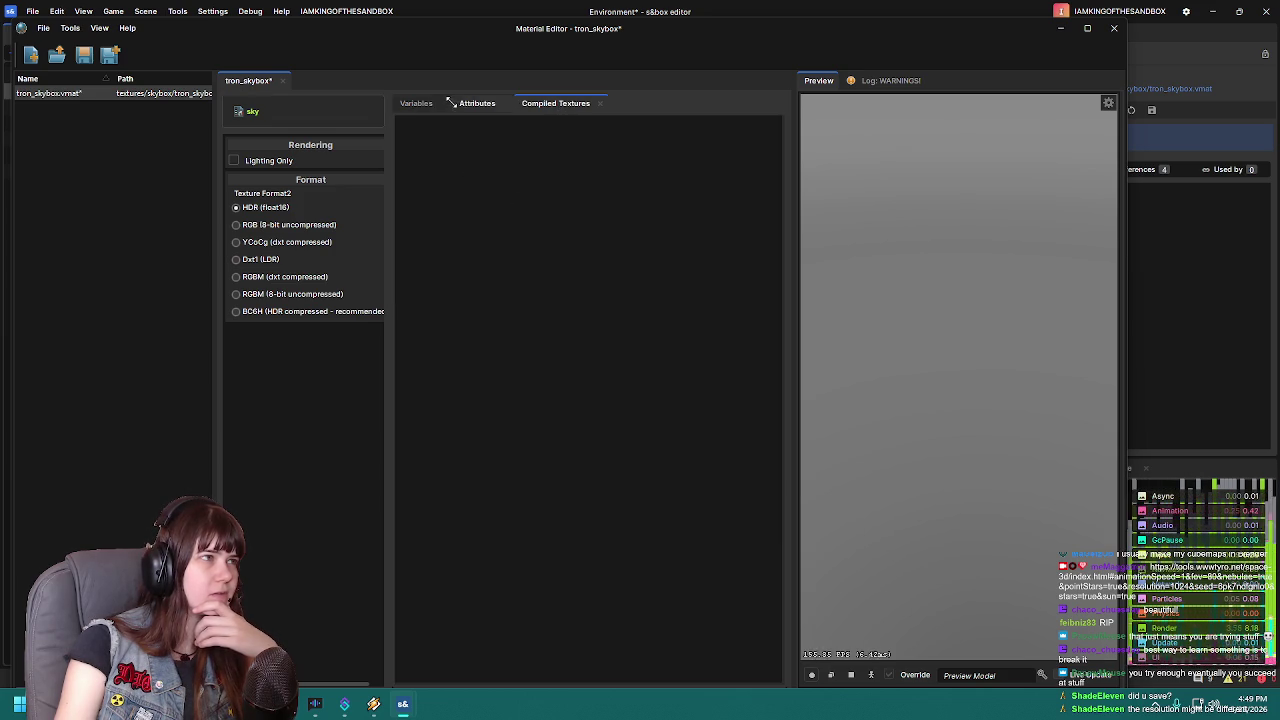
{"action": "left_click", "coordinate": [418, 102]}
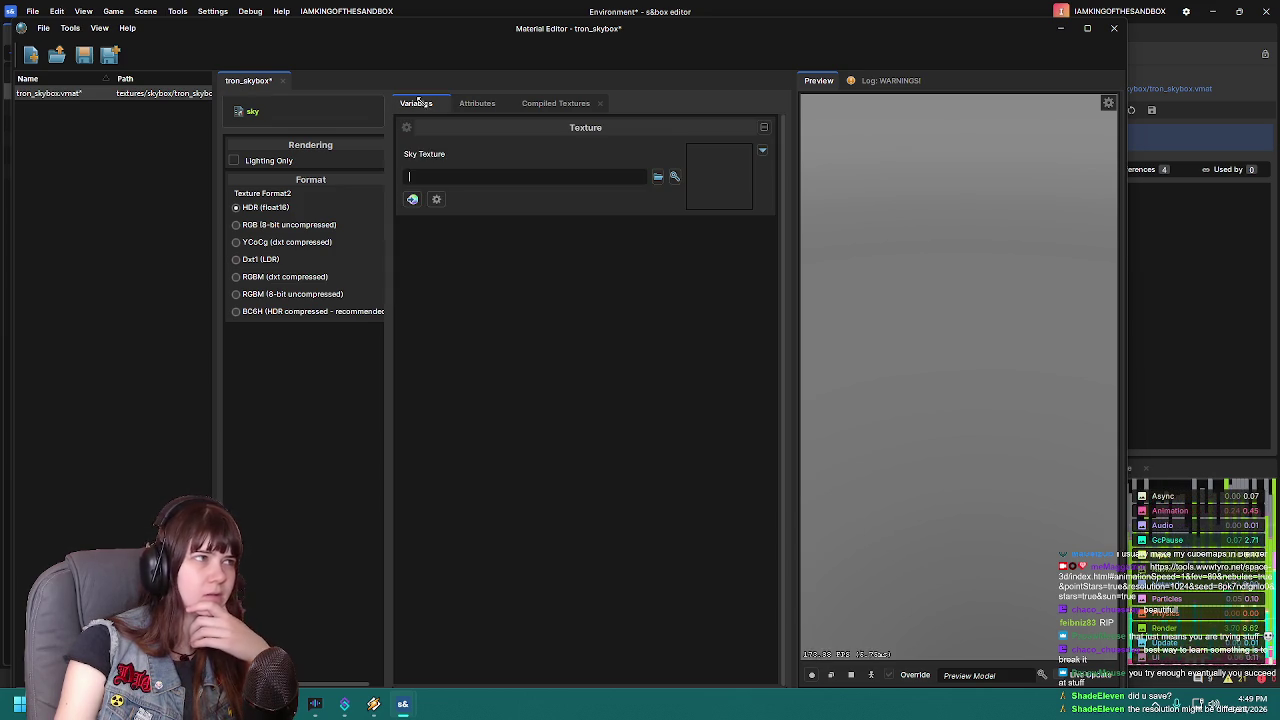
{"action": "left_click", "coordinate": [84, 55]}
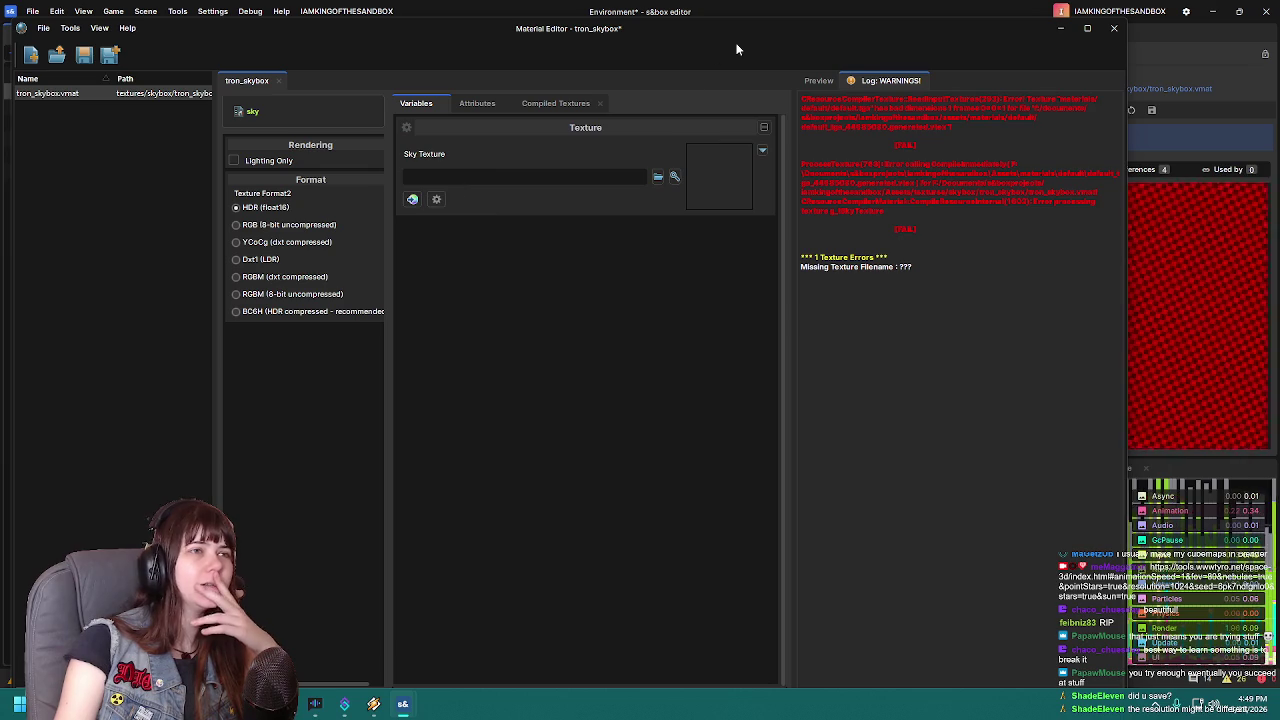
{"action": "key", "text": "ctrl+s"}
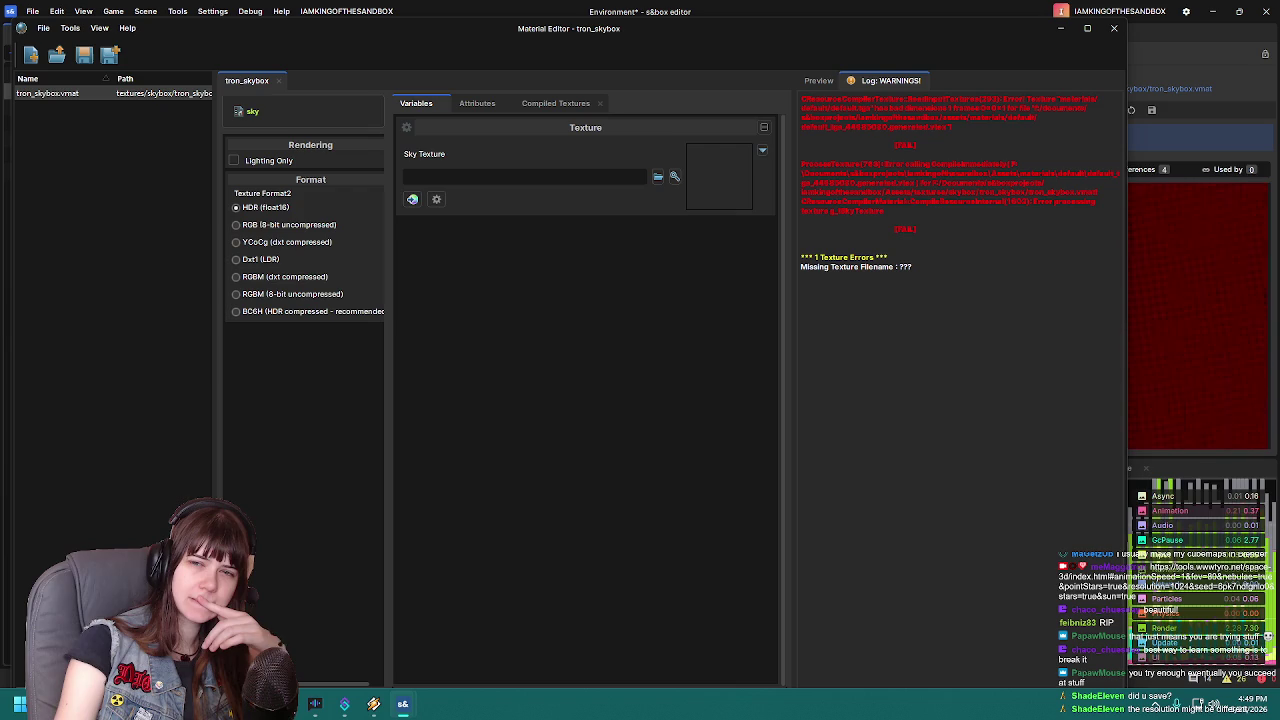
Paste the right.png path into Sky Texture and save the material
{"action": "type", "text": "textures\\skybox\\tron_skybox\\right.png"}
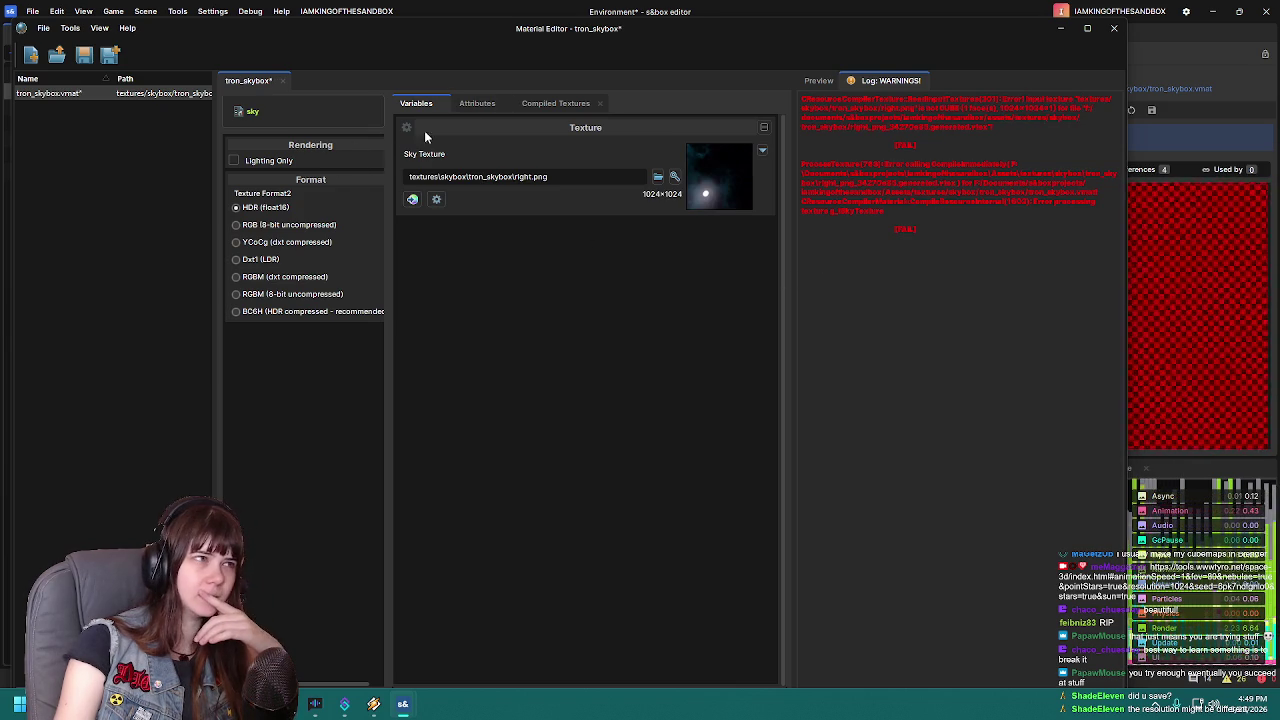
{"action": "left_click", "coordinate": [84, 55]}
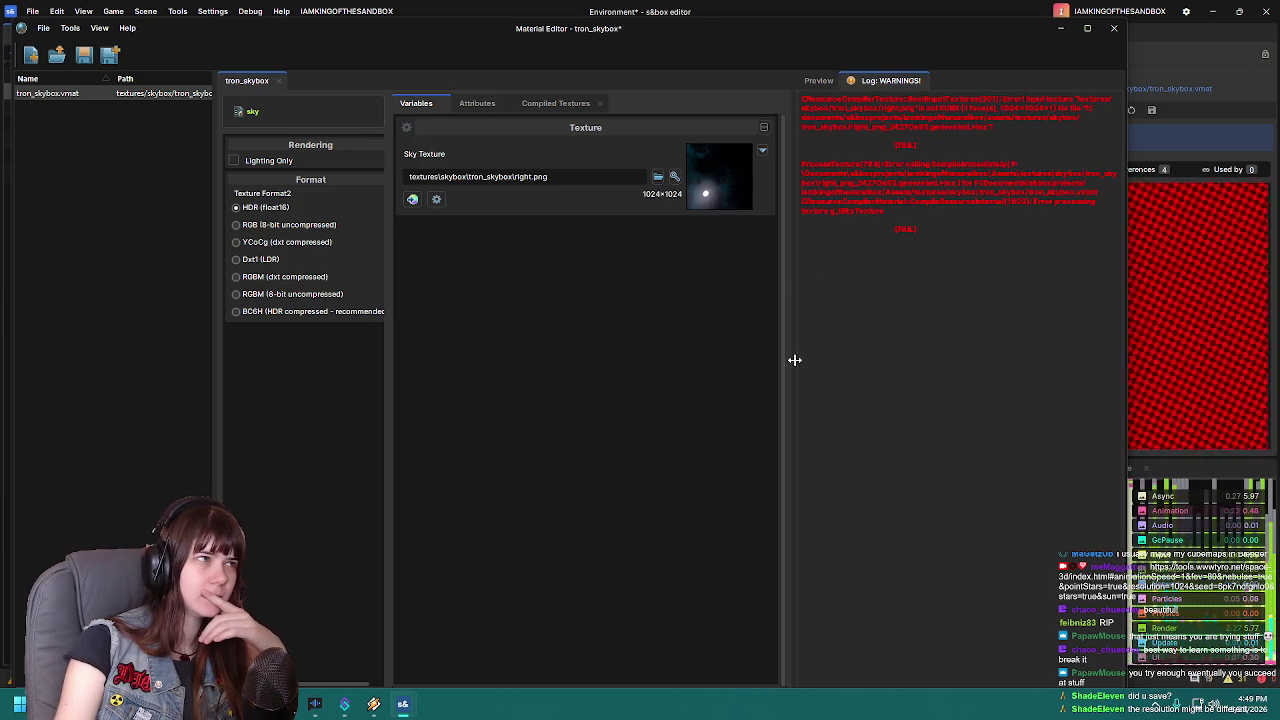
{"action": "mouse_move", "coordinate": [930, 30]}
{"action": "left_mouse_down"}
{"action": "mouse_move", "coordinate": [894, 372]}
{"action": "mouse_move", "coordinate": [895, 453]}
{"action": "mouse_move", "coordinate": [908, 114]}
{"action": "mouse_move", "coordinate": [911, 509]}
{"action": "mouse_move", "coordinate": [925, 437]}
{"action": "mouse_move", "coordinate": [902, 93]}
{"action": "left_mouse_up"}
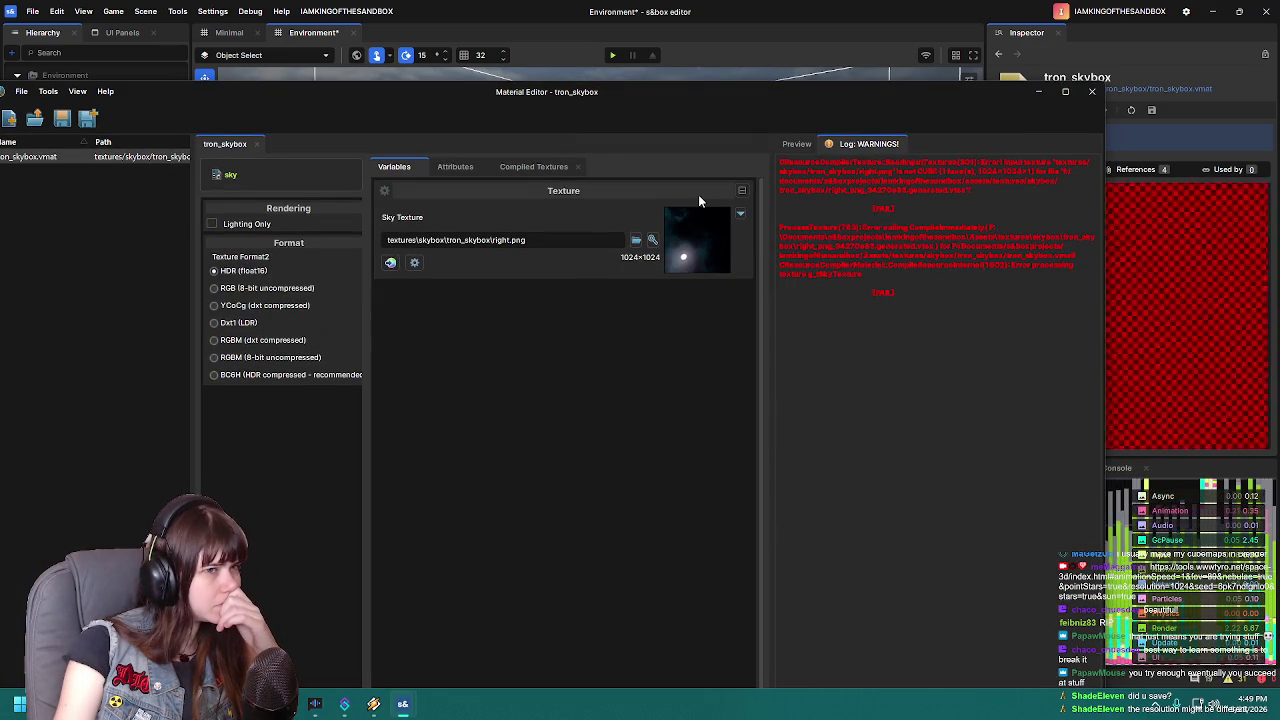
Show the tron_skybox material's Compiled Textures, leaving the shader unchanged
{"action": "left_click", "coordinate": [528, 167]}
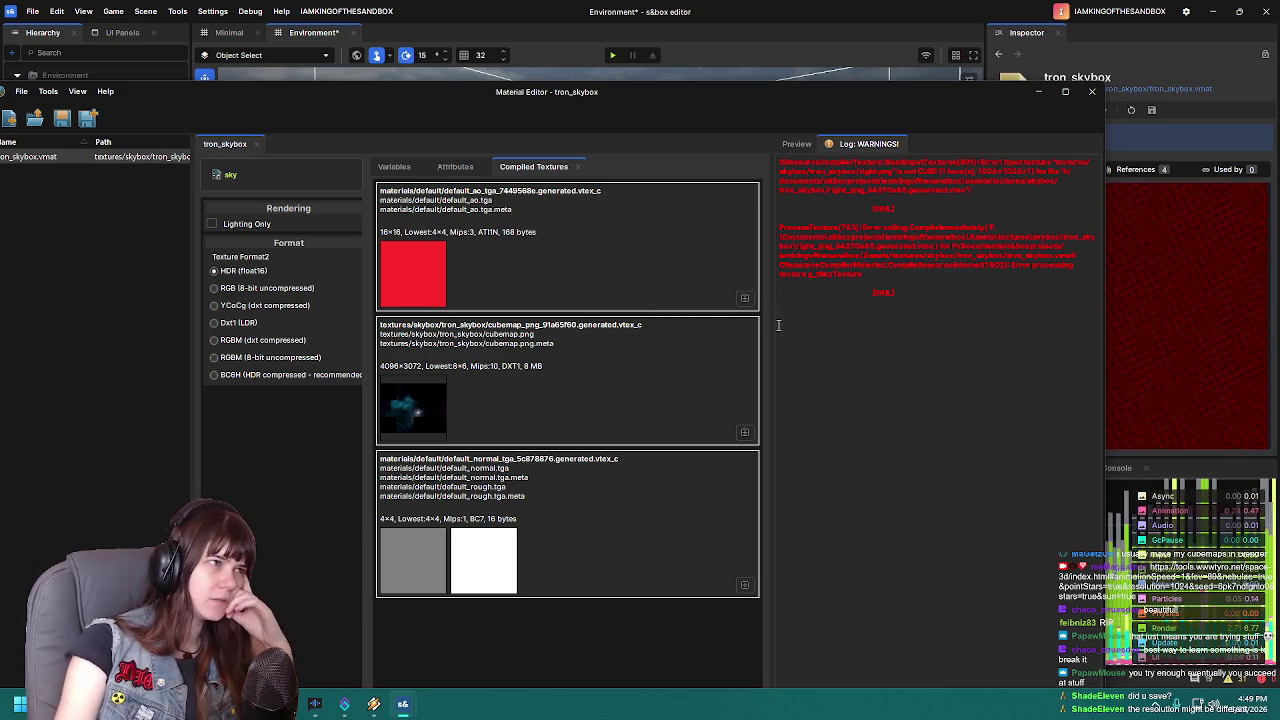
{"action": "left_click", "coordinate": [308, 176]}
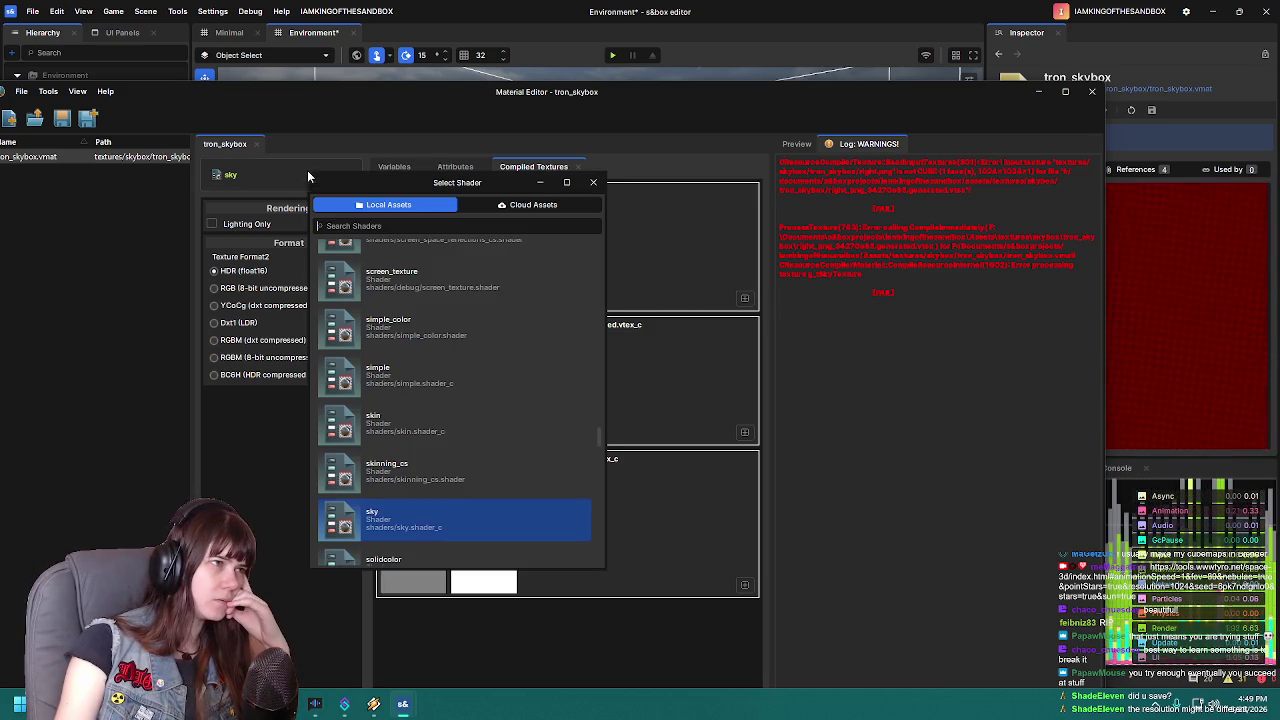
{"action": "left_click", "coordinate": [237, 475]}
Expand the first compiled texture card into its separate previews
{"action": "left_click", "coordinate": [744, 300]}
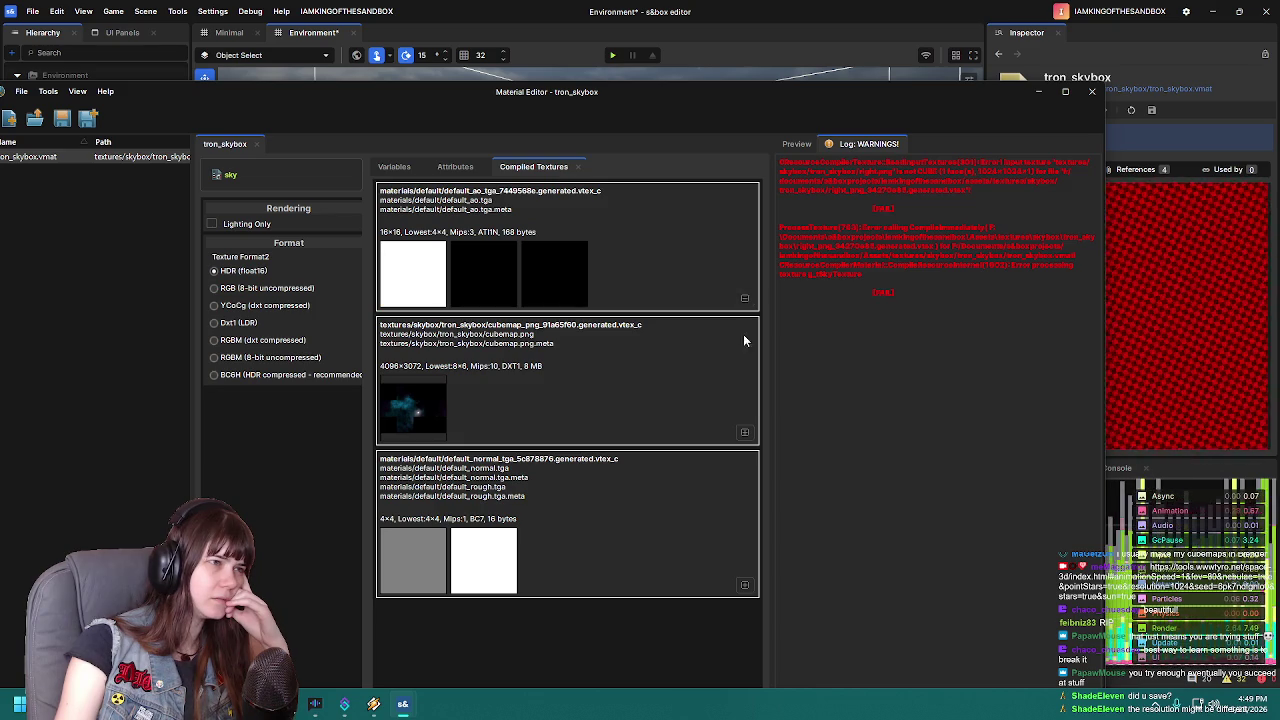
{"action": "left_click", "coordinate": [744, 586]}
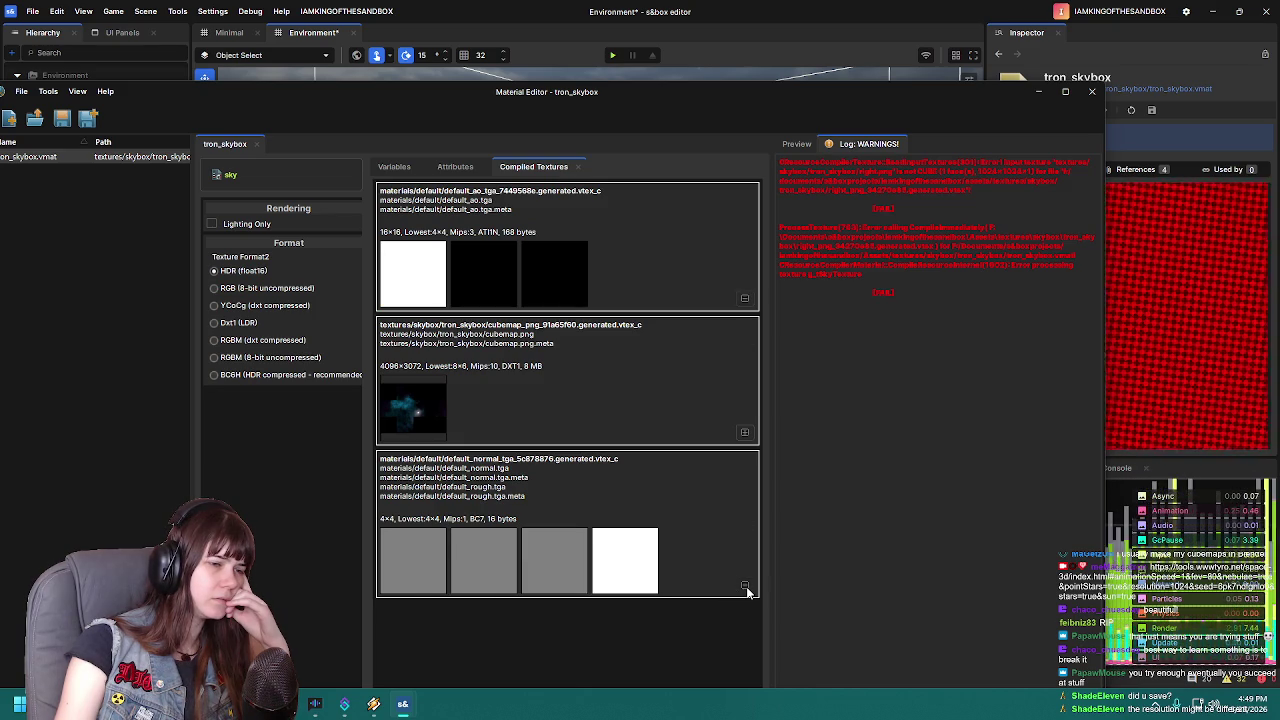
{"action": "left_click", "coordinate": [745, 587]}
{"action": "left_click", "coordinate": [745, 299]}
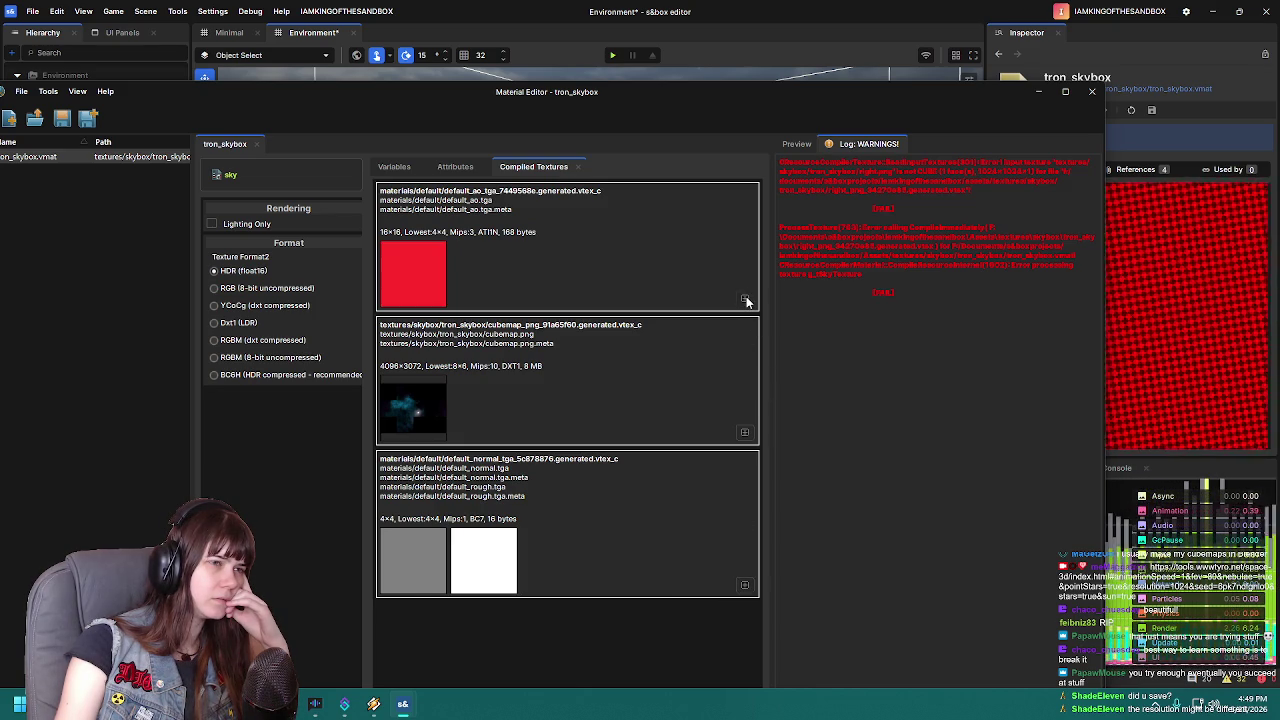
{"action": "left_click", "coordinate": [745, 300]}
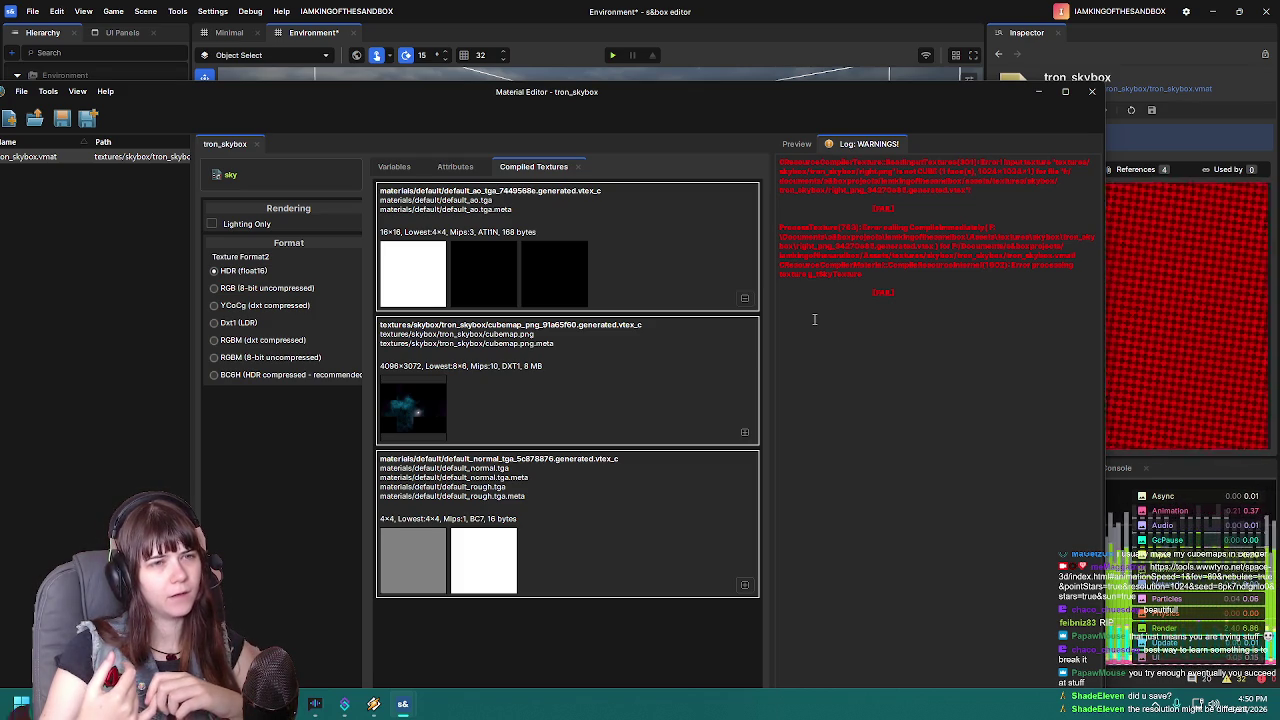
Inspect an enlarged preview of tron_skybox's current Sky Texture
{"action": "left_click", "coordinate": [395, 168]}
{"action": "left_click", "coordinate": [685, 238]}
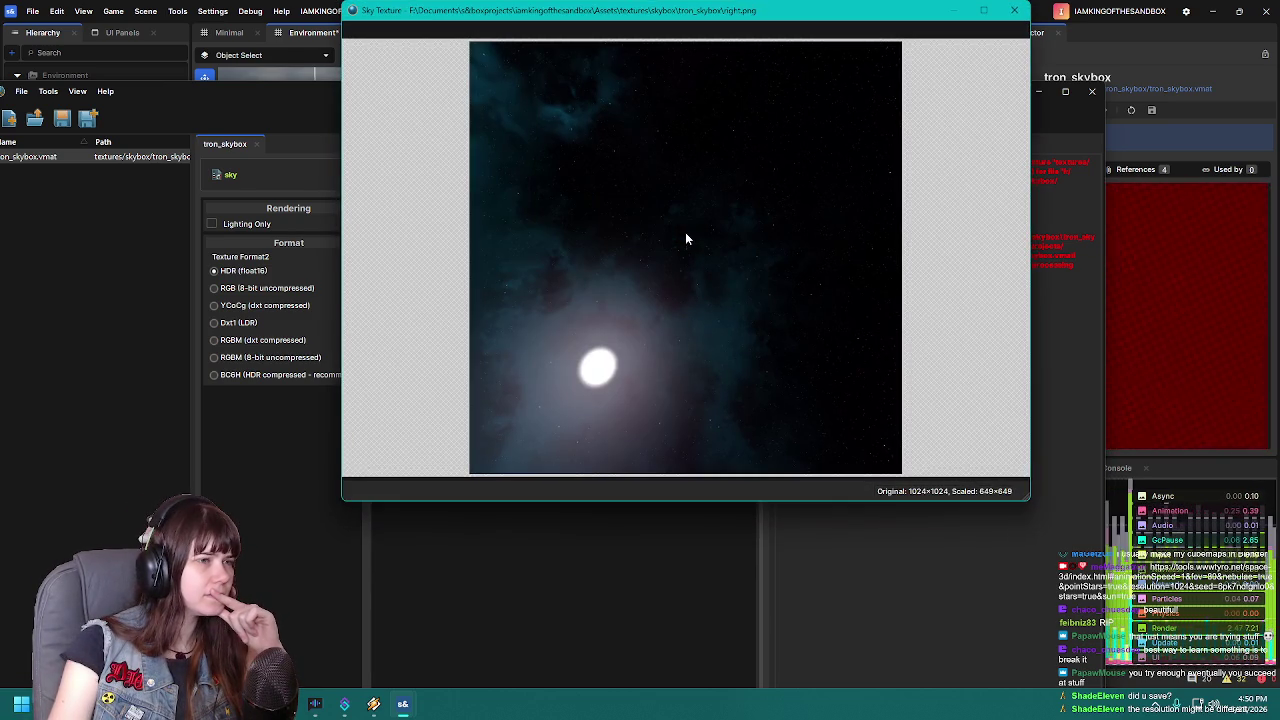
{"action": "left_click", "coordinate": [1014, 10]}
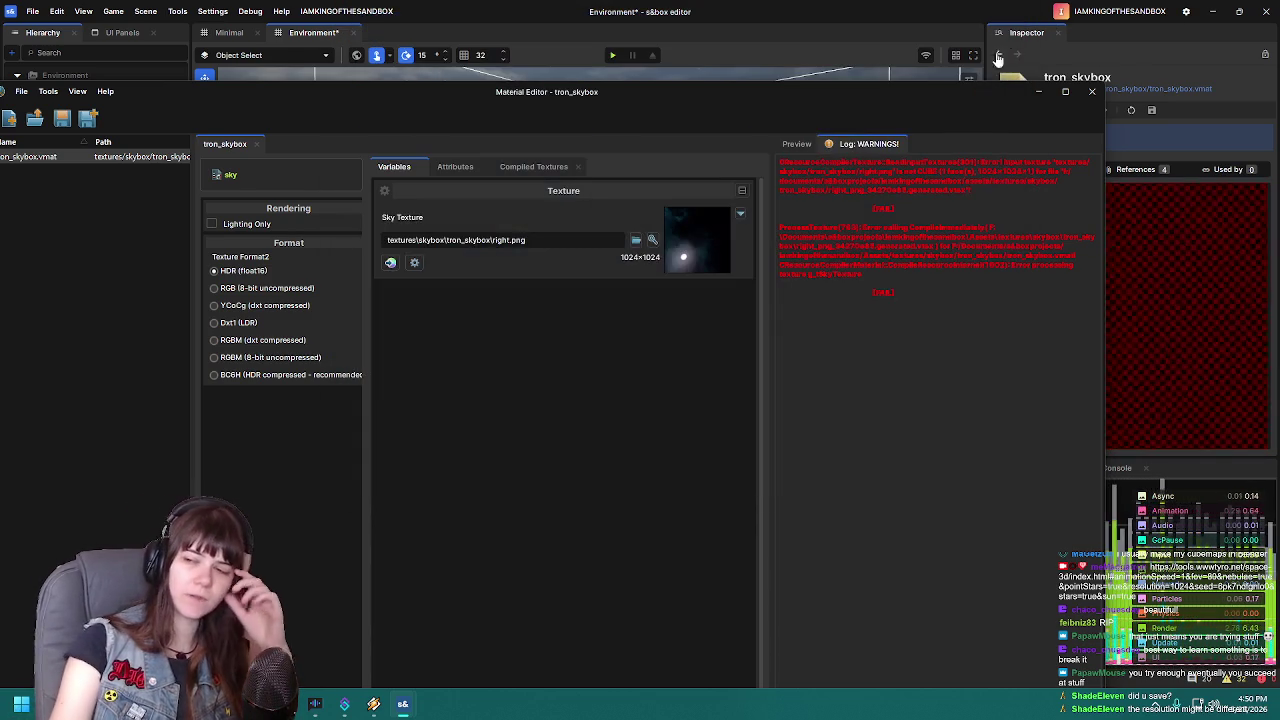
Set the Sky Texture to cubemap.png, then force-close the frozen editor and relaunch the project
{"action": "left_click", "coordinate": [634, 241]}
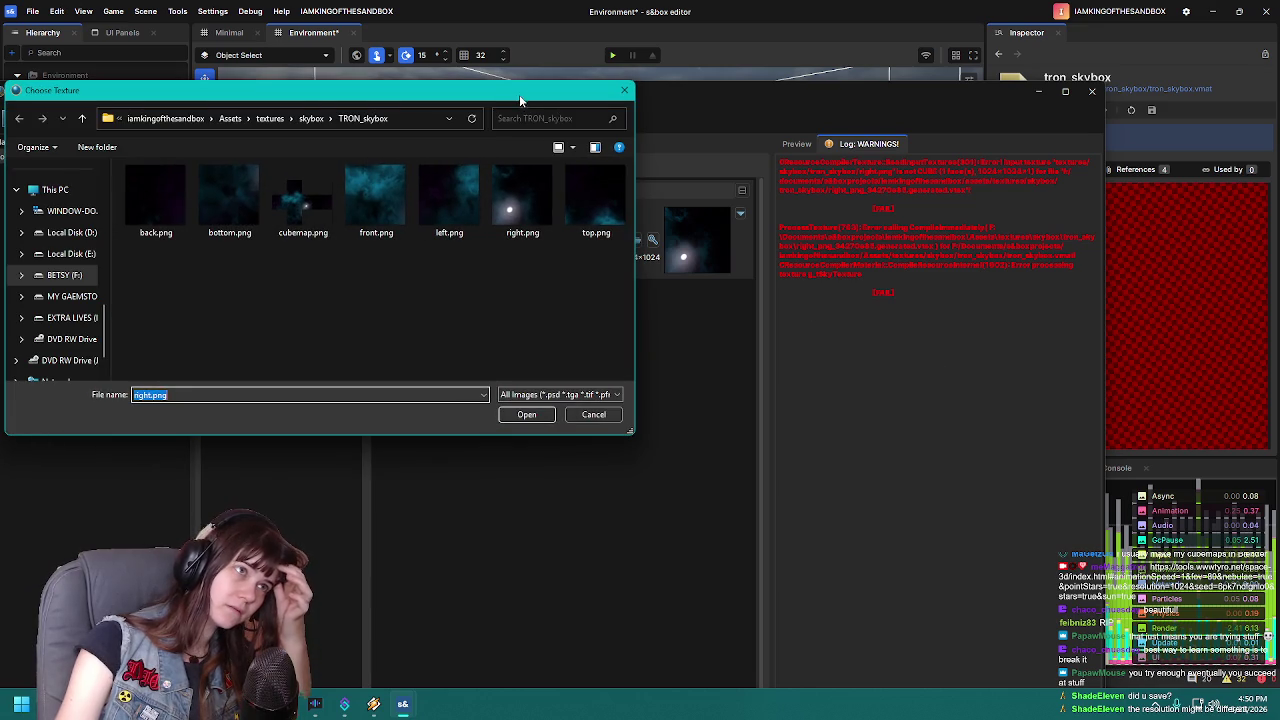
{"action": "left_click_drag", "start_coordinate": [519, 100], "coordinate": [1279, 140]}
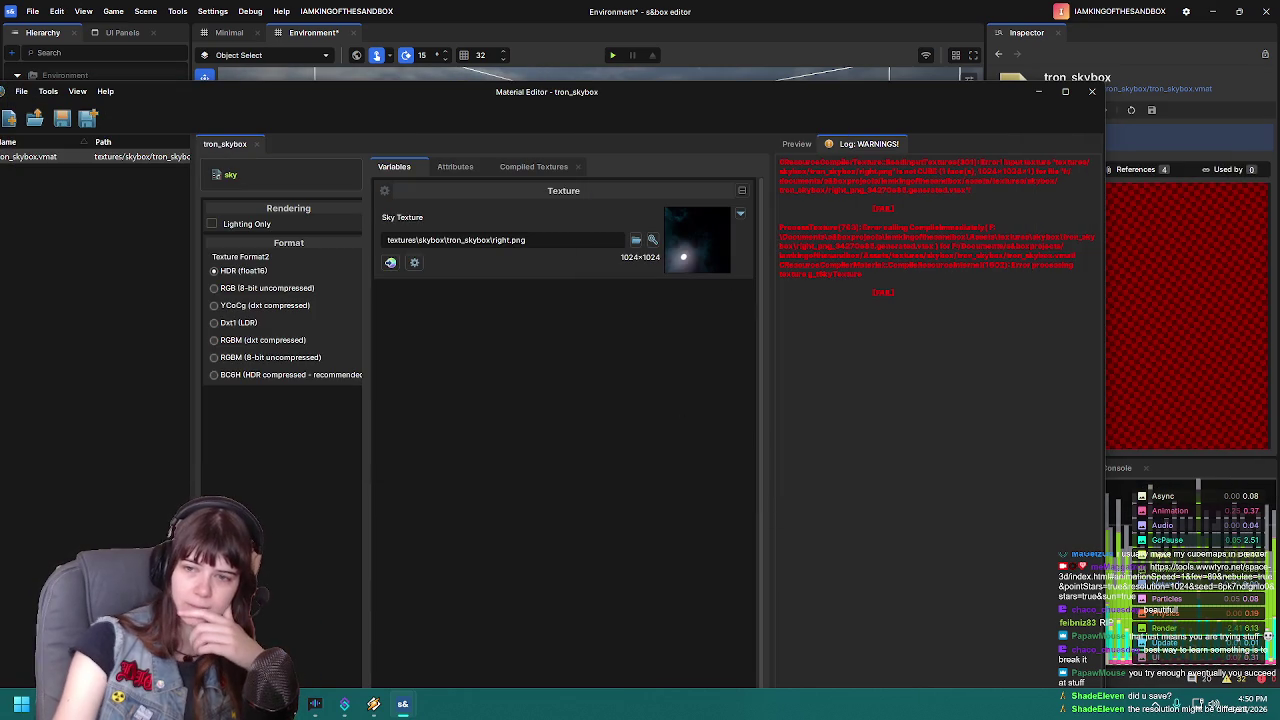
{"action": "type", "text": "cubemap"}
{"action": "key", "text": "Return"}
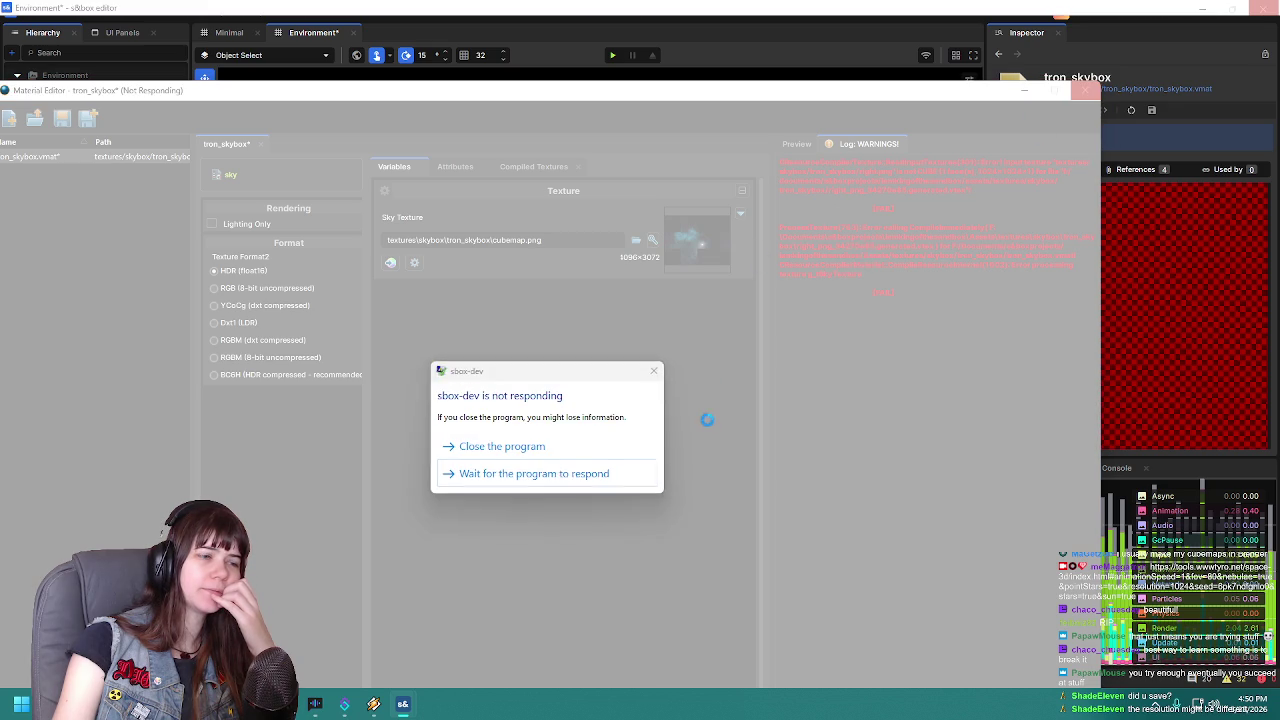
{"action": "left_click", "coordinate": [597, 449]}
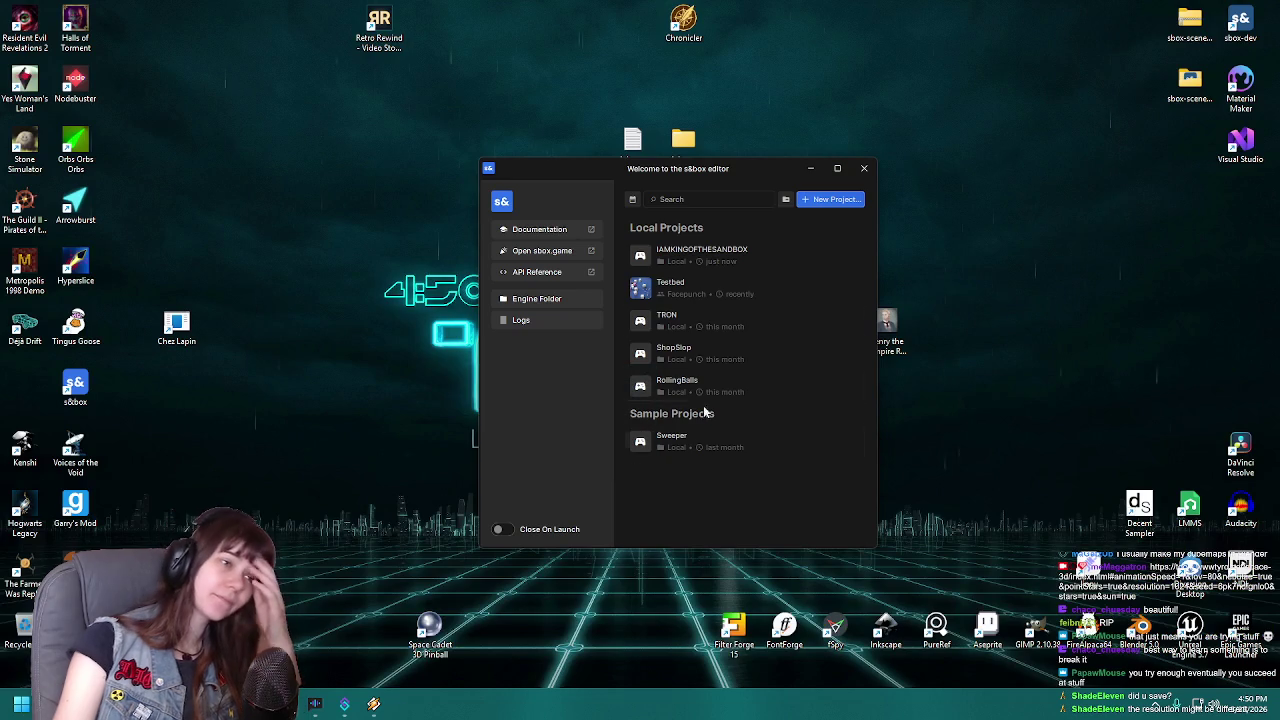
{"action": "left_click", "coordinate": [771, 262]}
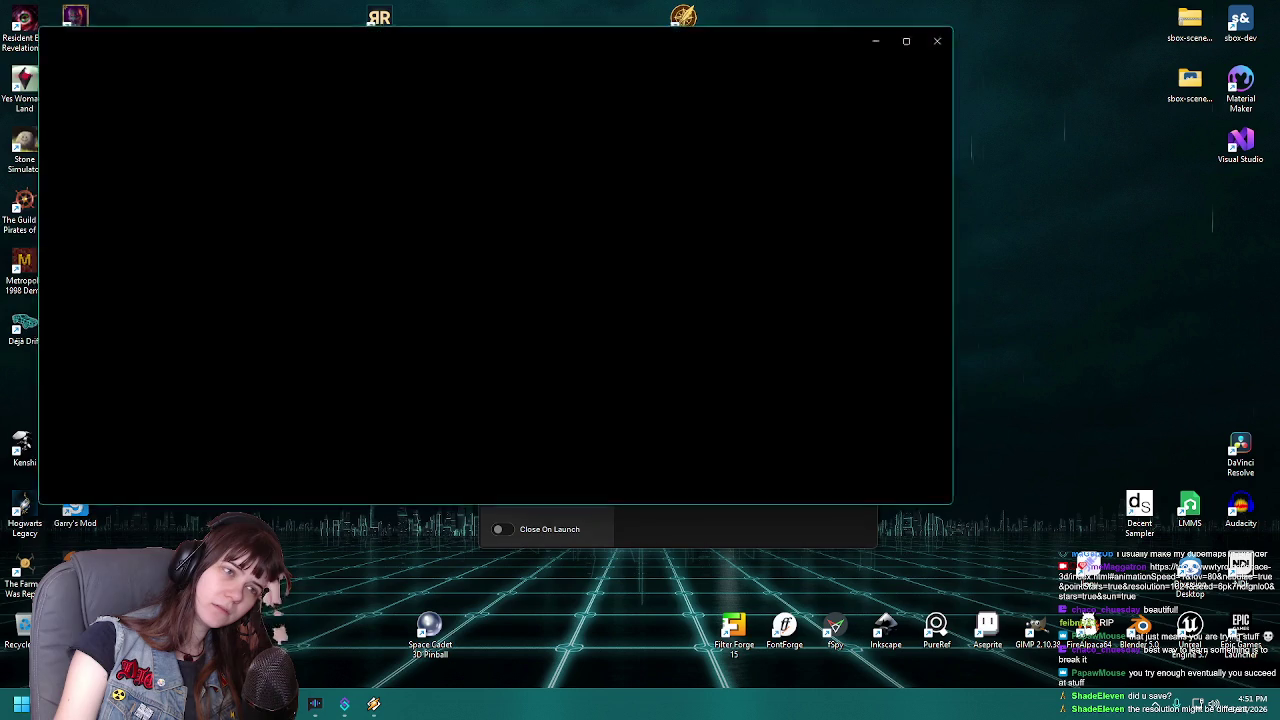
{"action": "scroll", "coordinate": [568, 312], "scroll_direction": "up", "scroll_amount": 5}
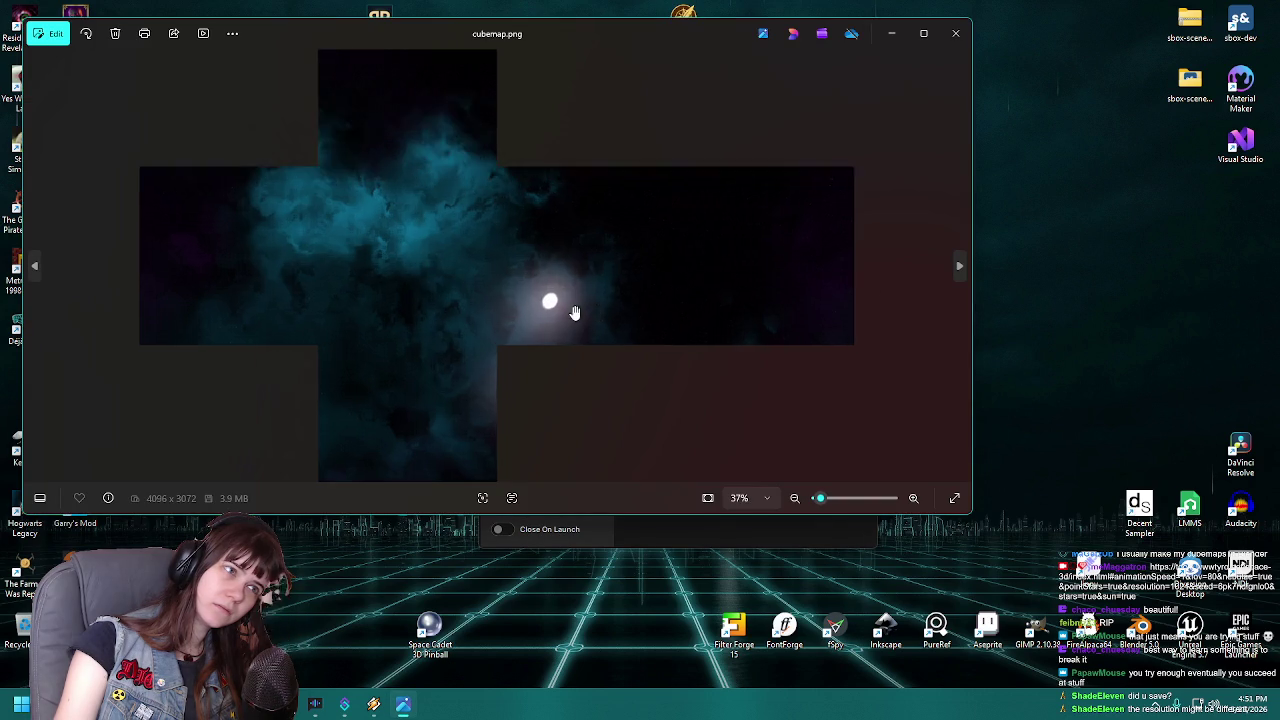
{"action": "scroll", "coordinate": [562, 320], "scroll_direction": "down", "scroll_amount": 5}
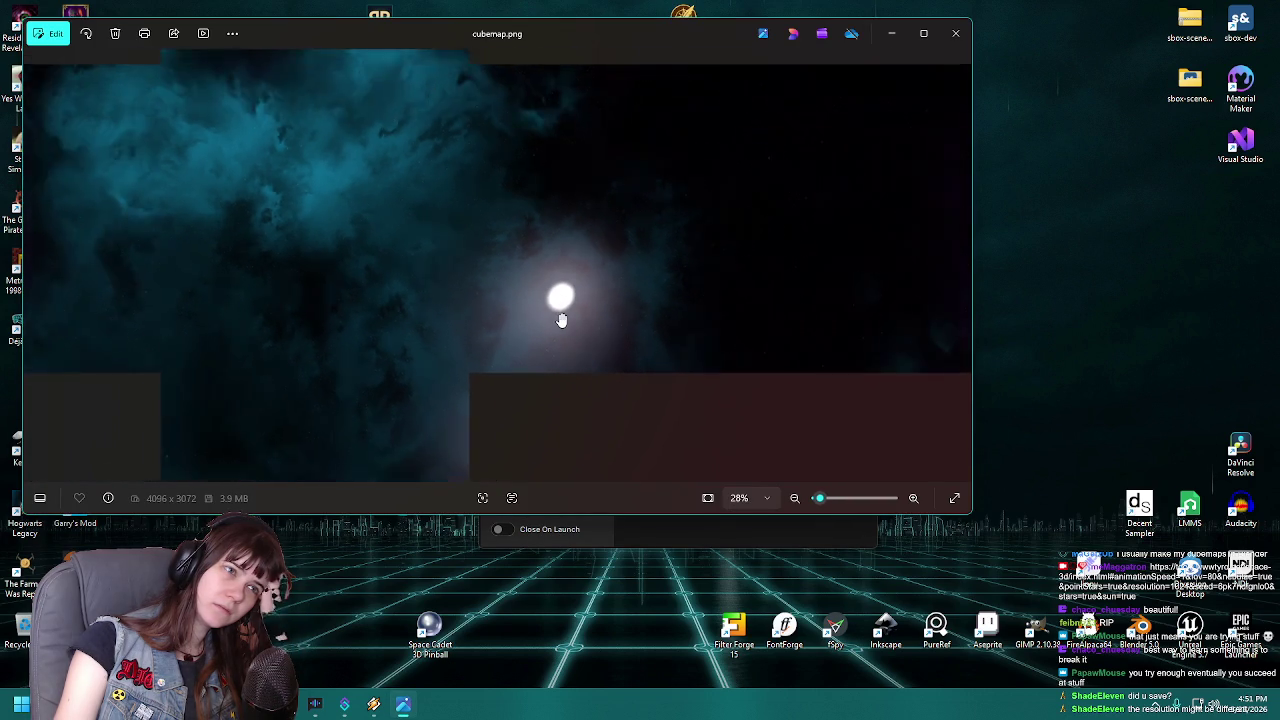
{"action": "left_click", "coordinate": [955, 35]}
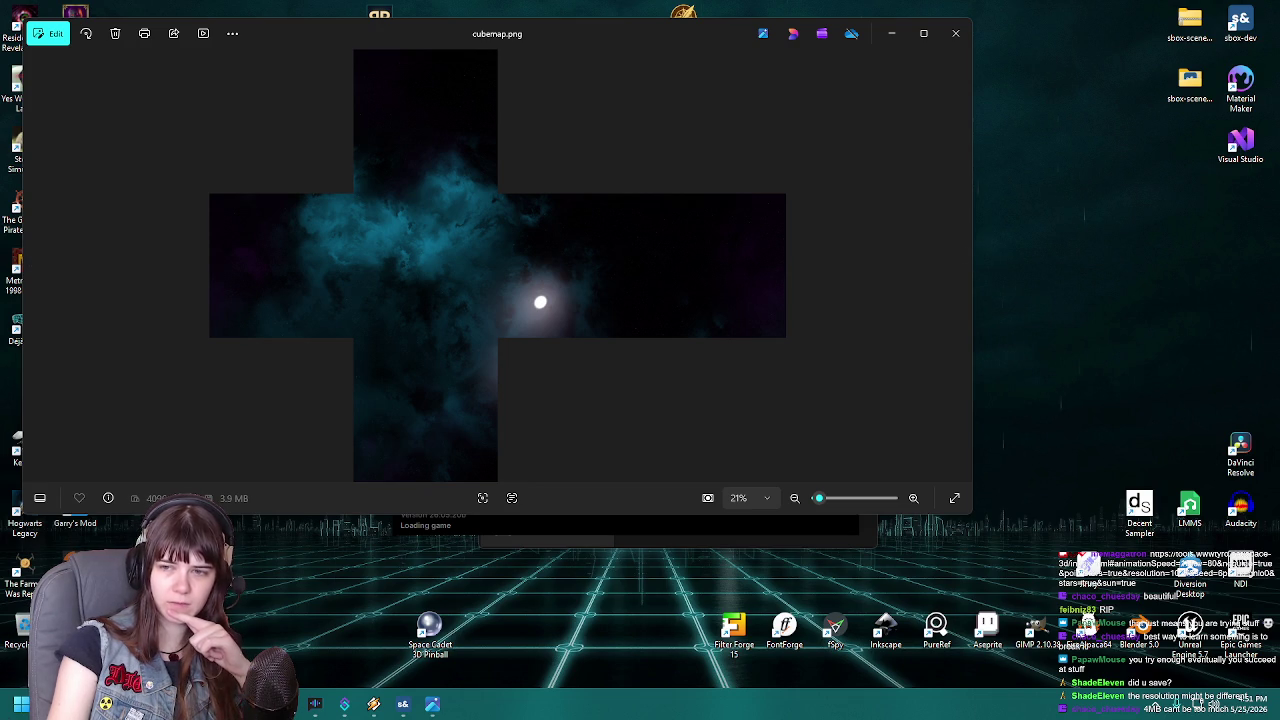
{"action": "key", "text": "alt+Return"}
{"action": "scroll", "coordinate": [637, 350], "scroll_direction": "down", "scroll_amount": 2}
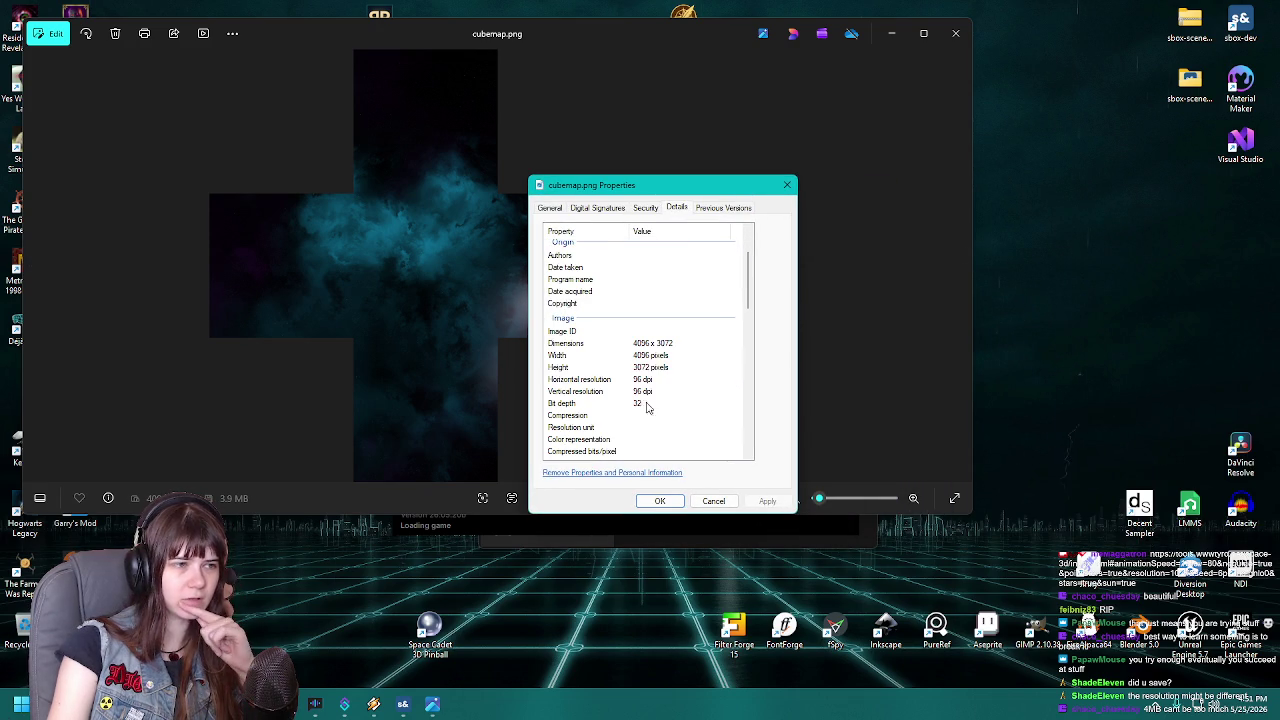
{"action": "left_click", "coordinate": [638, 345]}
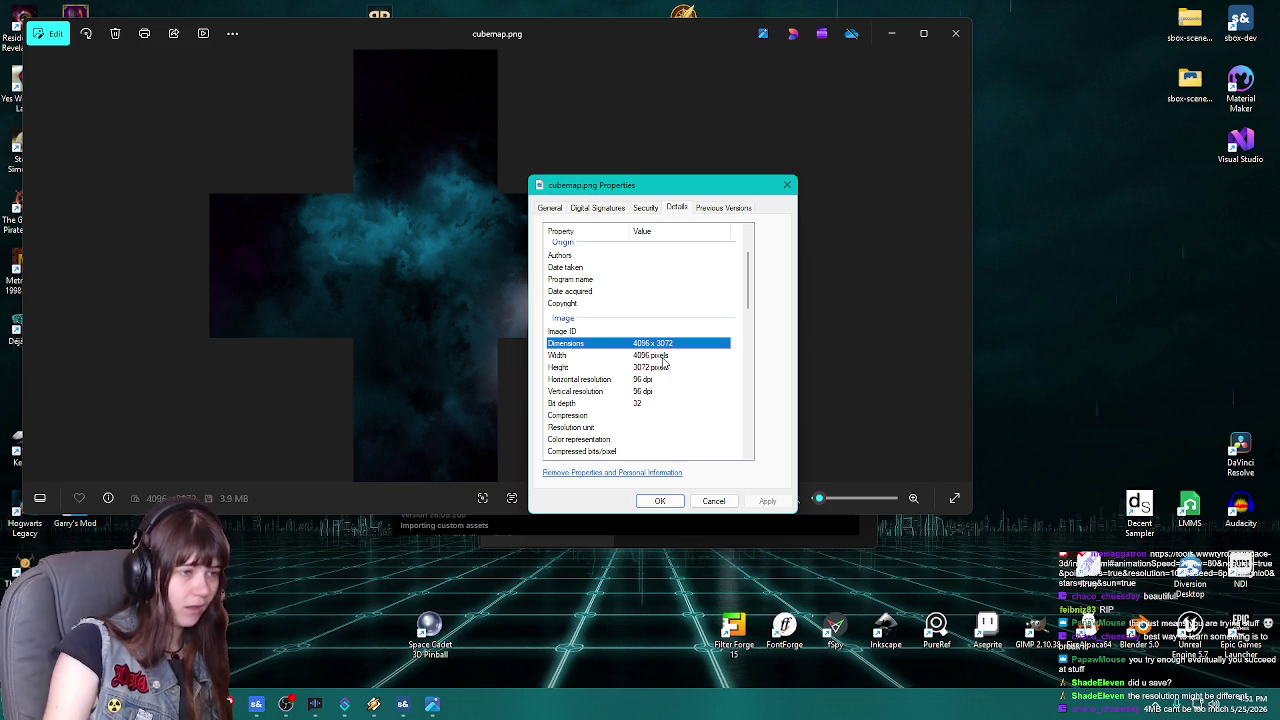
{"action": "scroll", "coordinate": [660, 360], "scroll_direction": "up", "scroll_amount": 2}
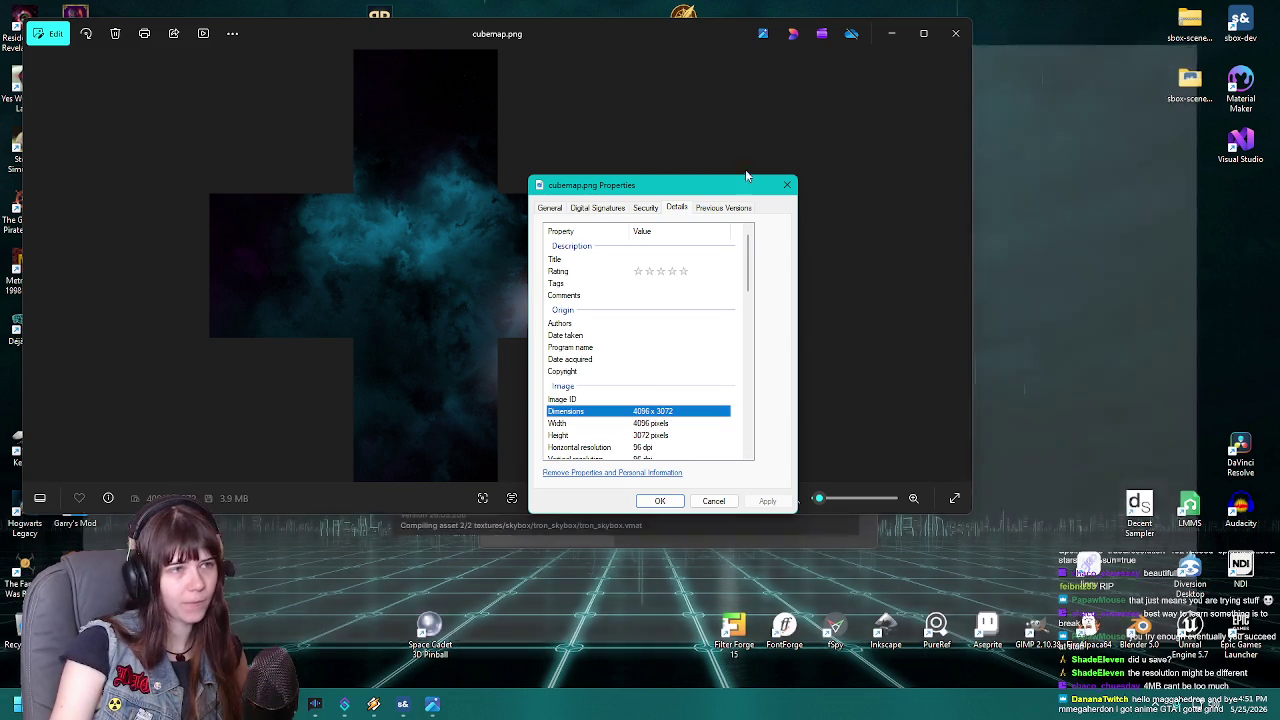
{"action": "left_click", "coordinate": [787, 184]}
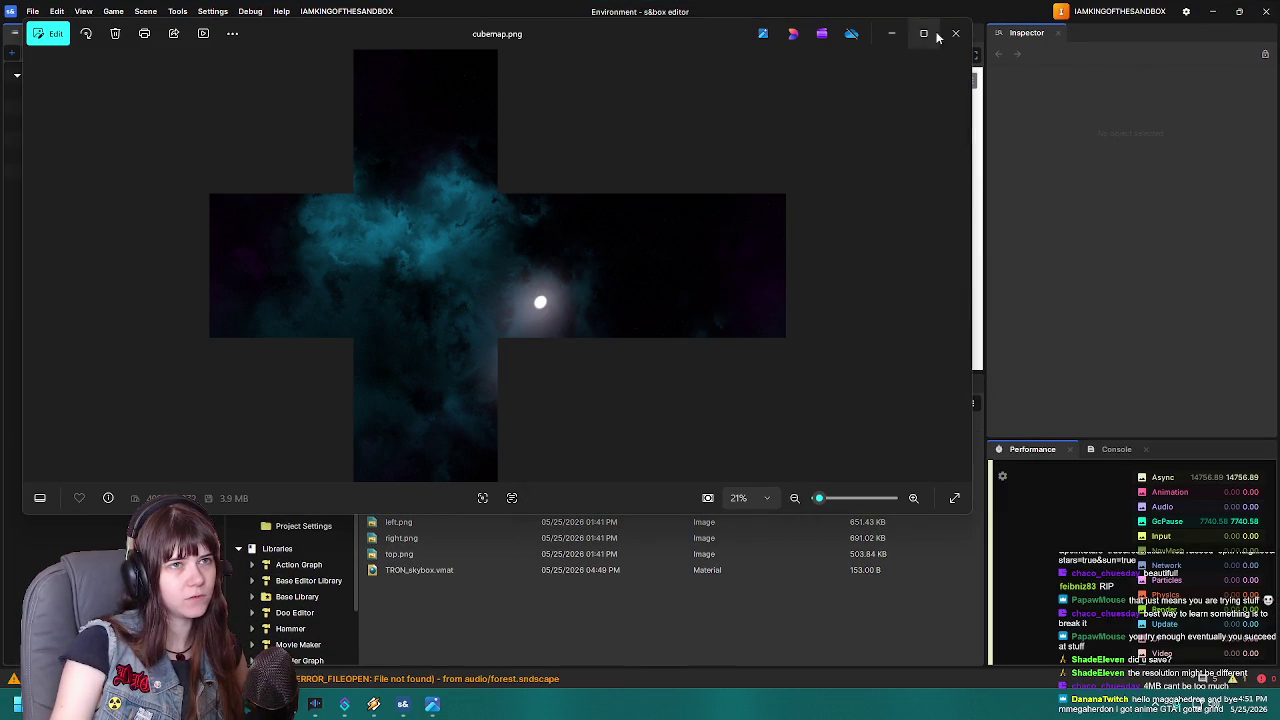
Close Photos, open TRON_skybox.vmat, and confirm its compiled textures and right.png Sky Texture
{"action": "left_click", "coordinate": [955, 33]}
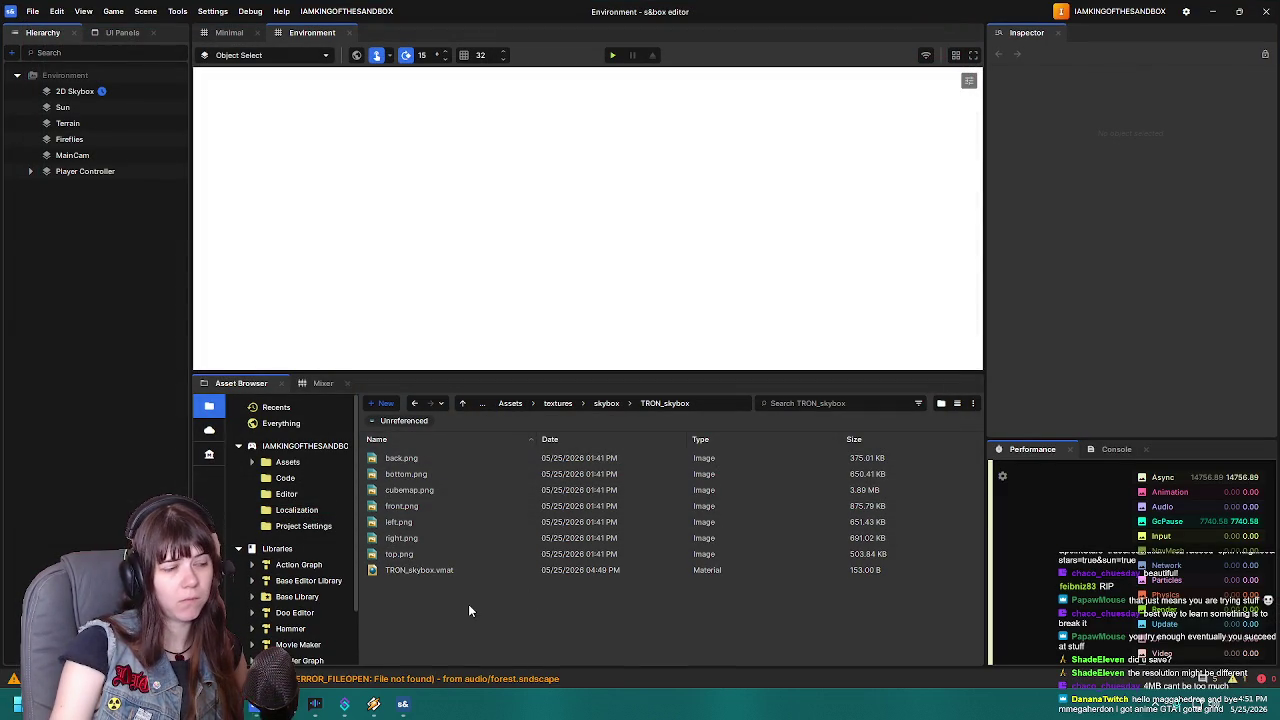
{"action": "left_click", "coordinate": [460, 572]}
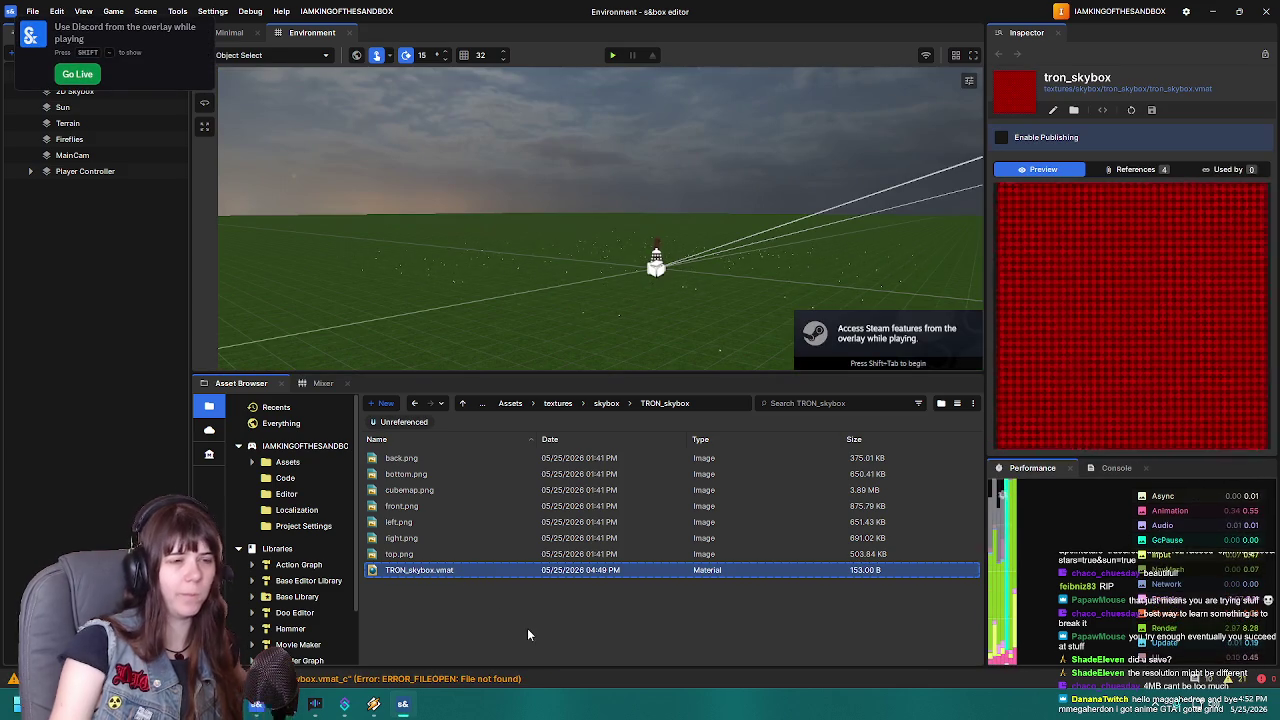
{"action": "double_click", "coordinate": [461, 569]}
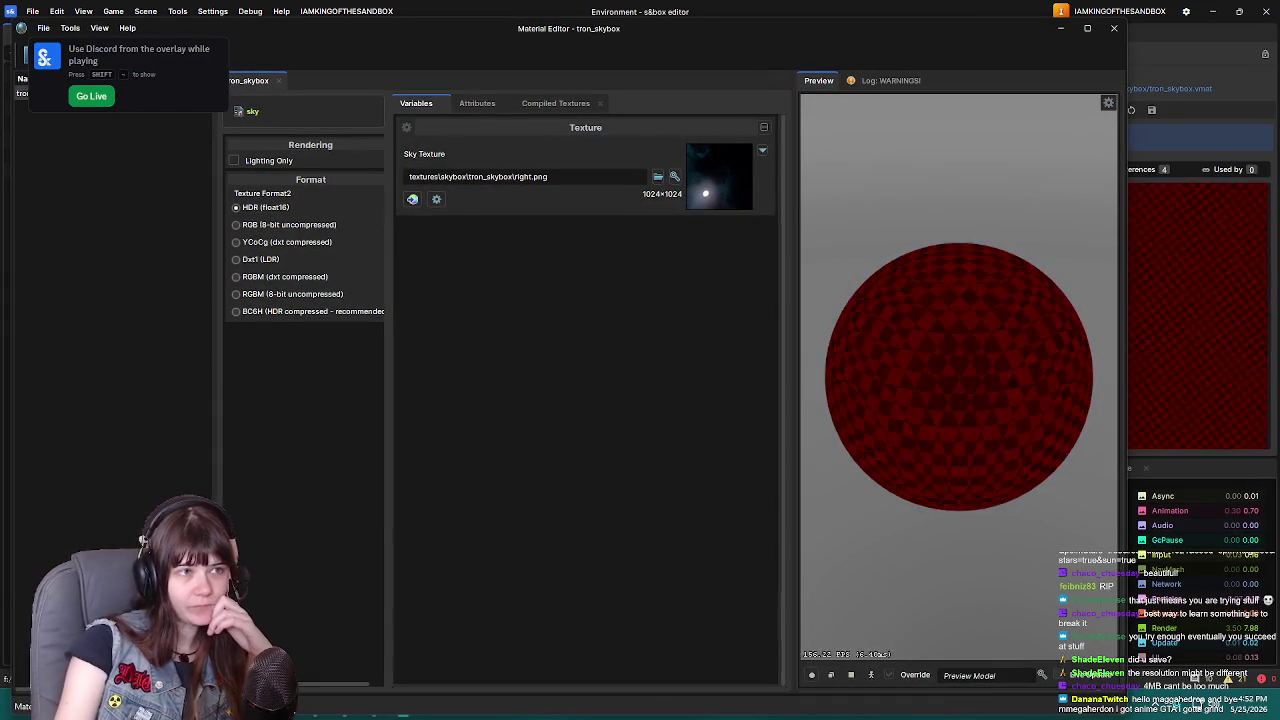
{"action": "left_click", "coordinate": [555, 103]}
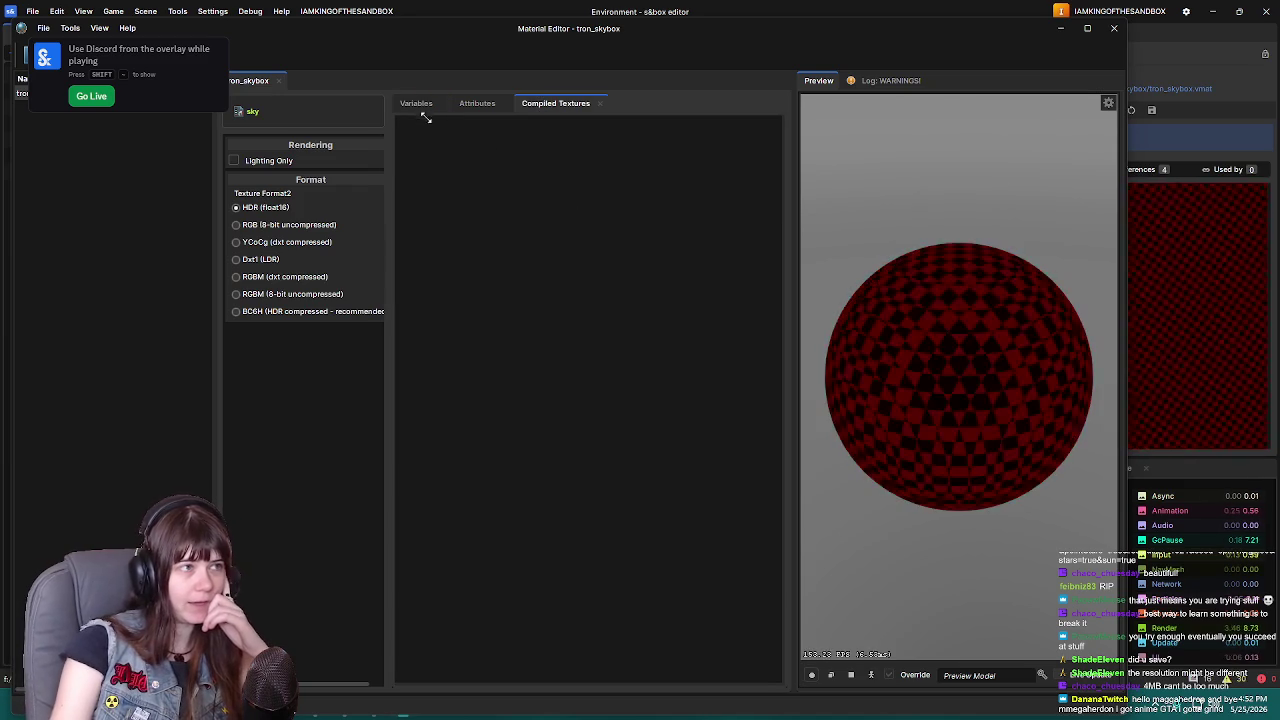
{"action": "left_click", "coordinate": [418, 103]}
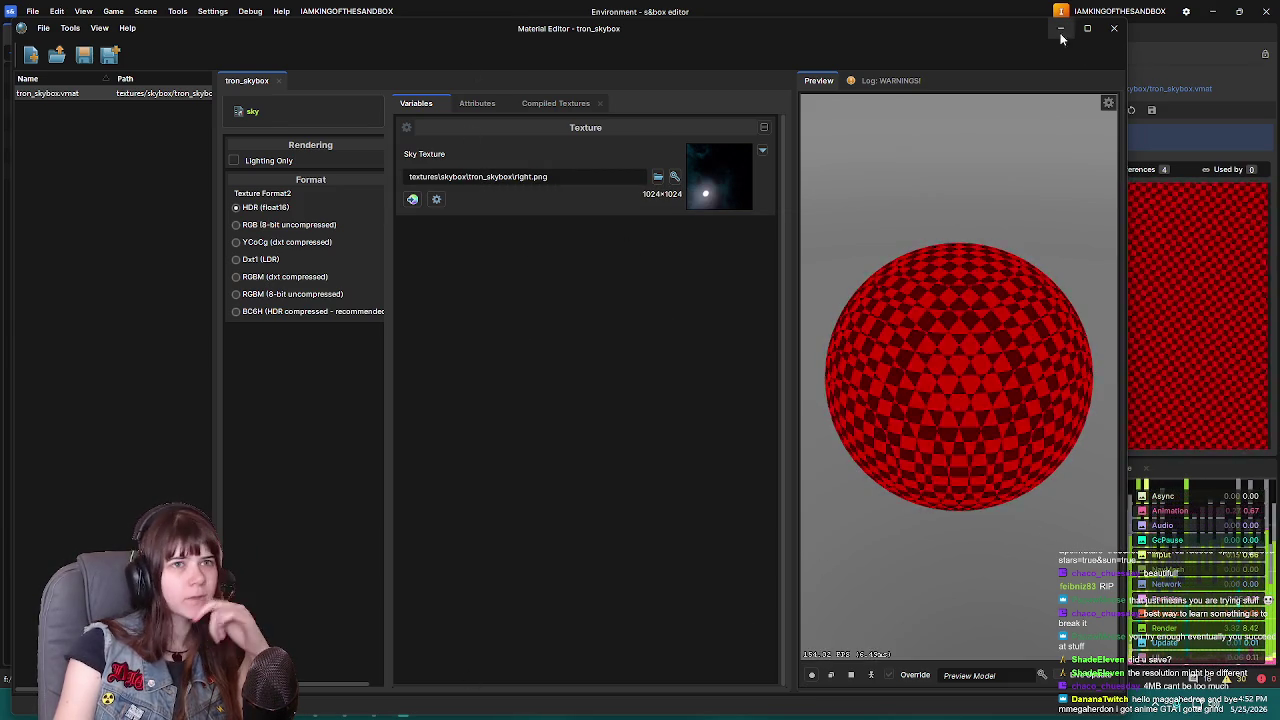
{"action": "left_click", "coordinate": [1060, 28]}
{"action": "scroll", "coordinate": [290, 600], "scroll_direction": "down", "scroll_amount": 2}
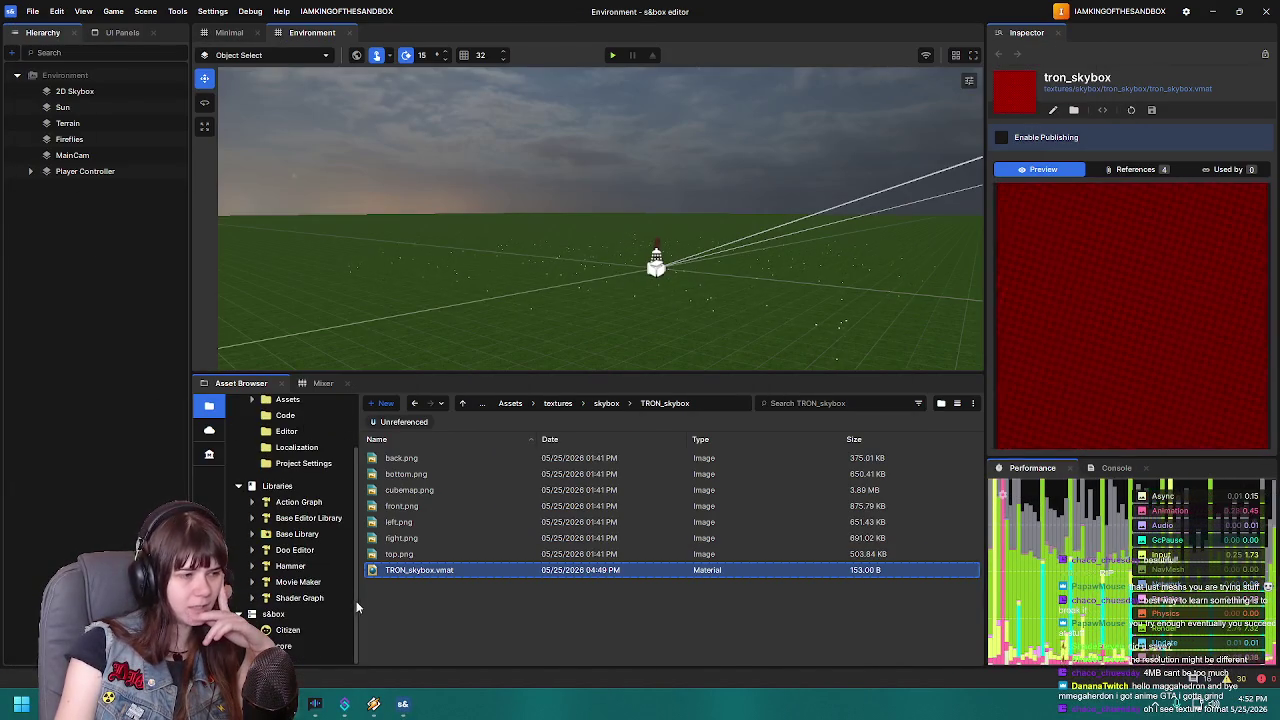
Browse past core textures/cubemaps to core > materials > skybox and open skybox_dark_01
{"action": "left_click", "coordinate": [284, 646]}
{"action": "scroll", "coordinate": [440, 540], "scroll_direction": "down", "scroll_amount": 1}
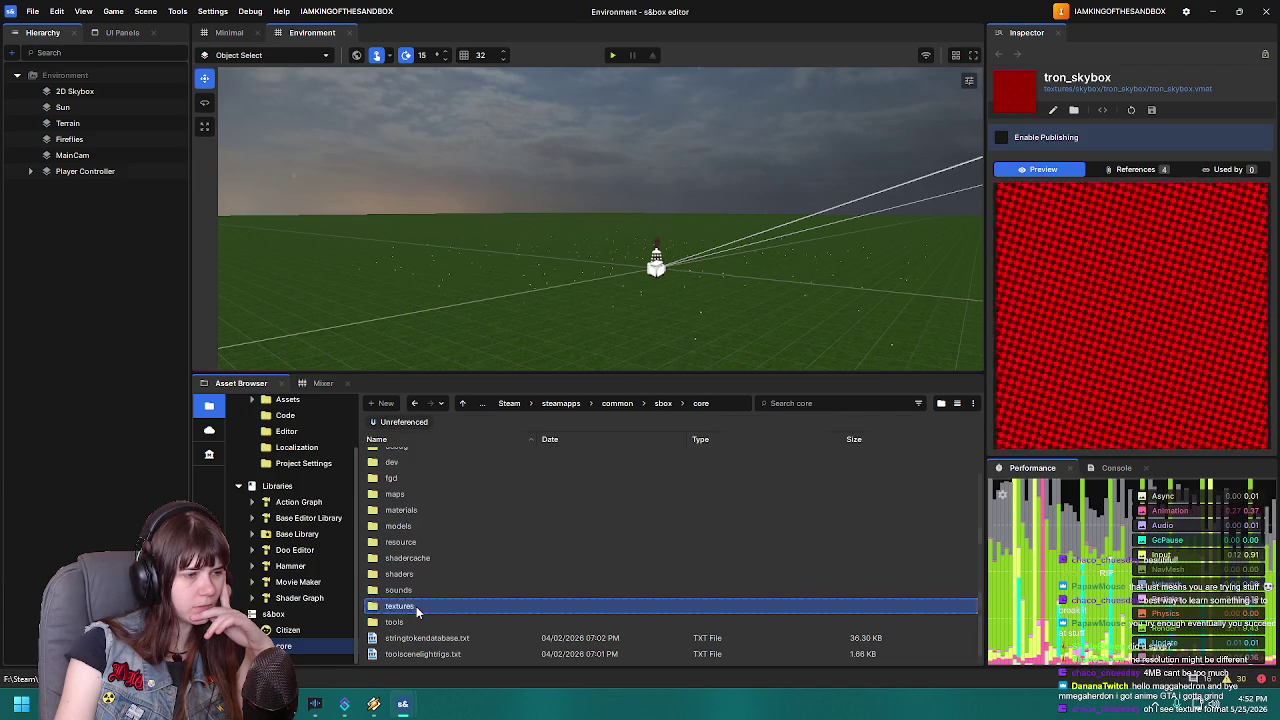
{"action": "double_click", "coordinate": [416, 606]}
{"action": "left_click", "coordinate": [437, 442]}
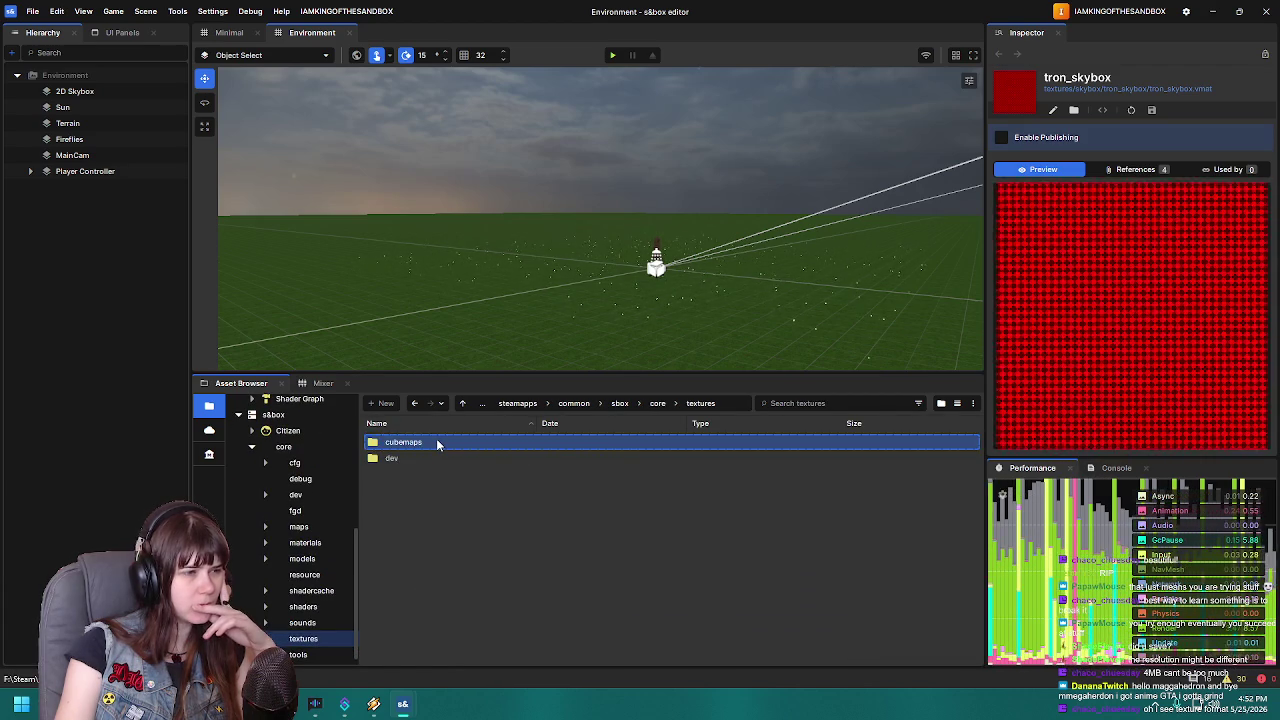
{"action": "double_click", "coordinate": [437, 442]}
{"action": "left_click", "coordinate": [560, 403]}
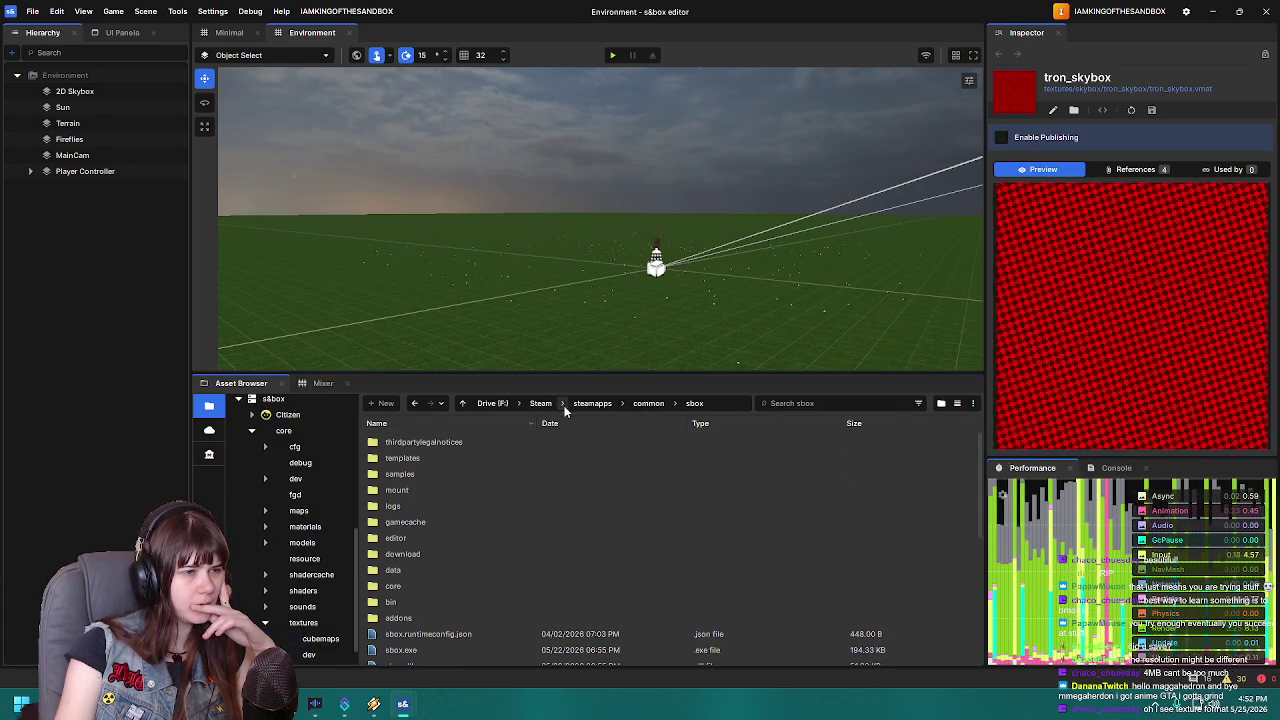
{"action": "scroll", "coordinate": [300, 640], "scroll_direction": "down", "scroll_amount": 1}
{"action": "left_click", "coordinate": [299, 646]}
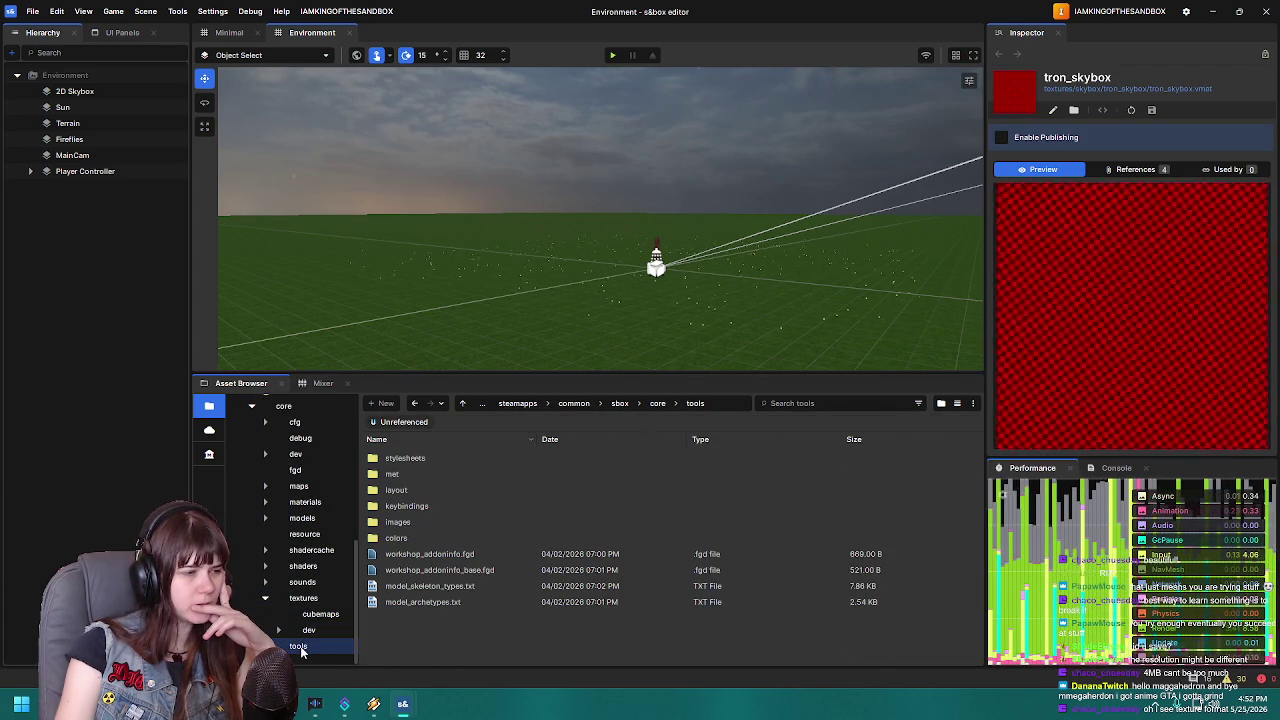
{"action": "scroll", "coordinate": [300, 650], "scroll_direction": "up", "scroll_amount": 3}
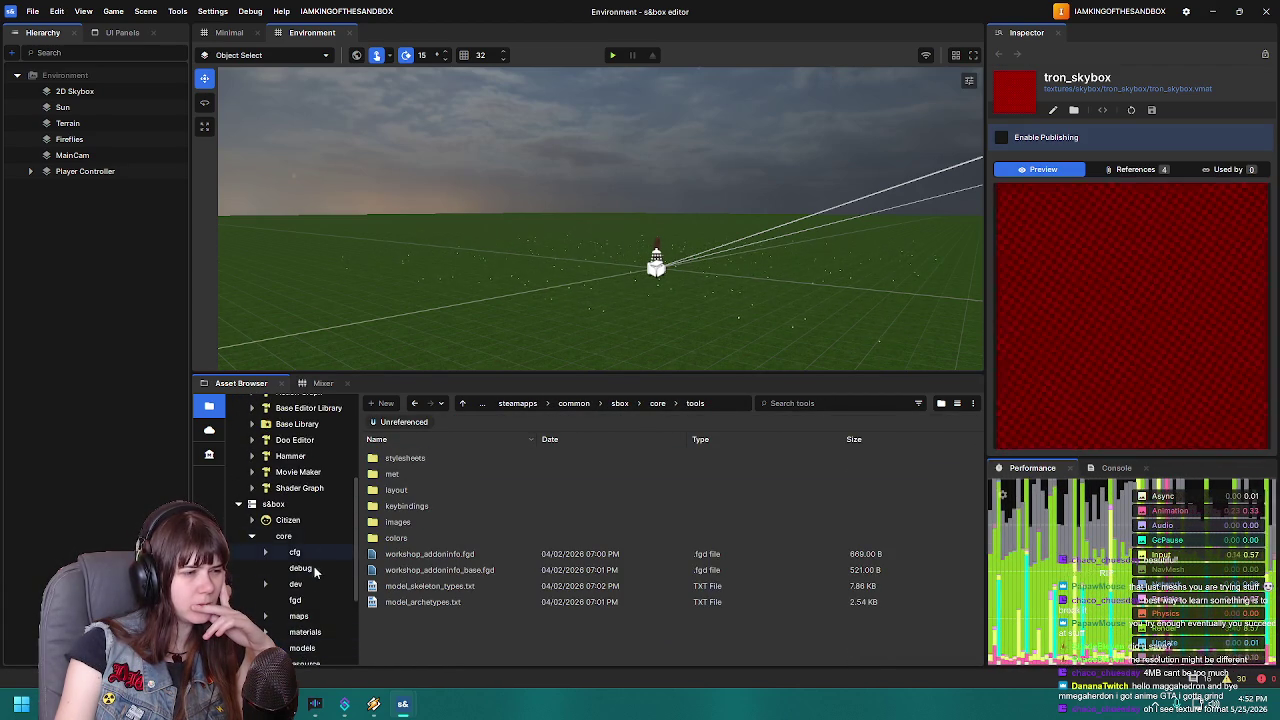
{"action": "left_click", "coordinate": [305, 554]}
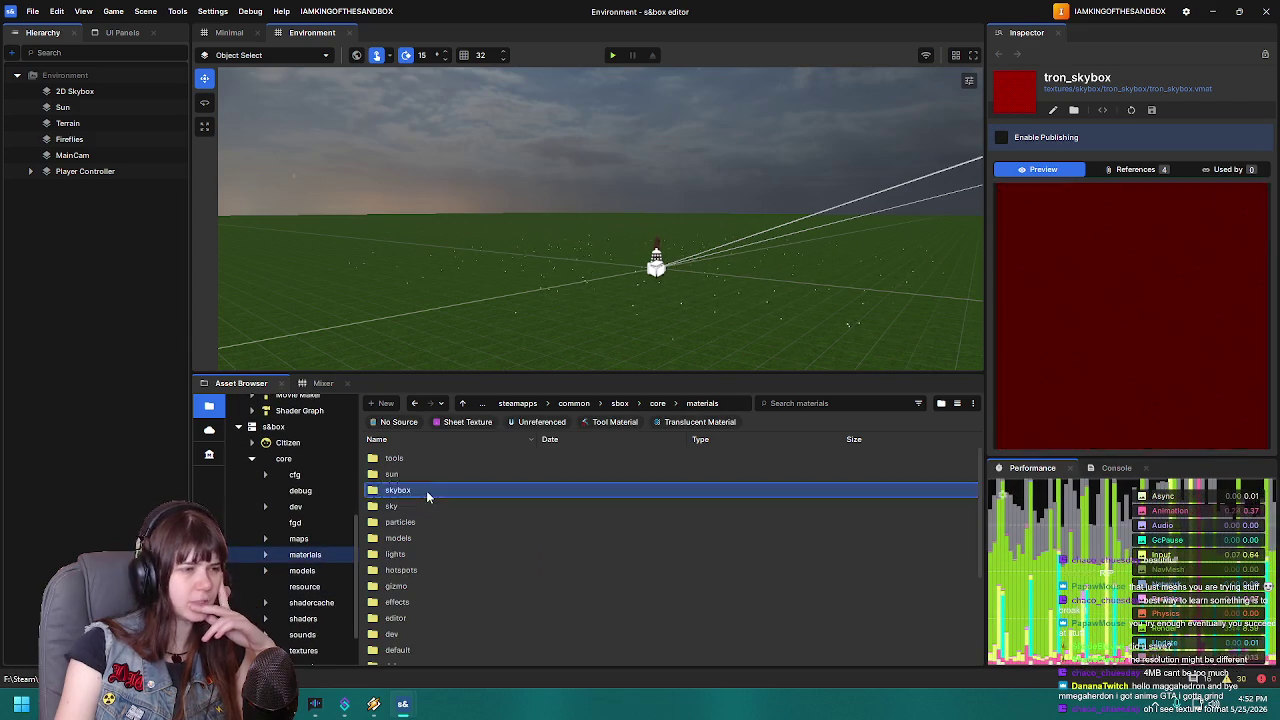
{"action": "double_click", "coordinate": [428, 490]}
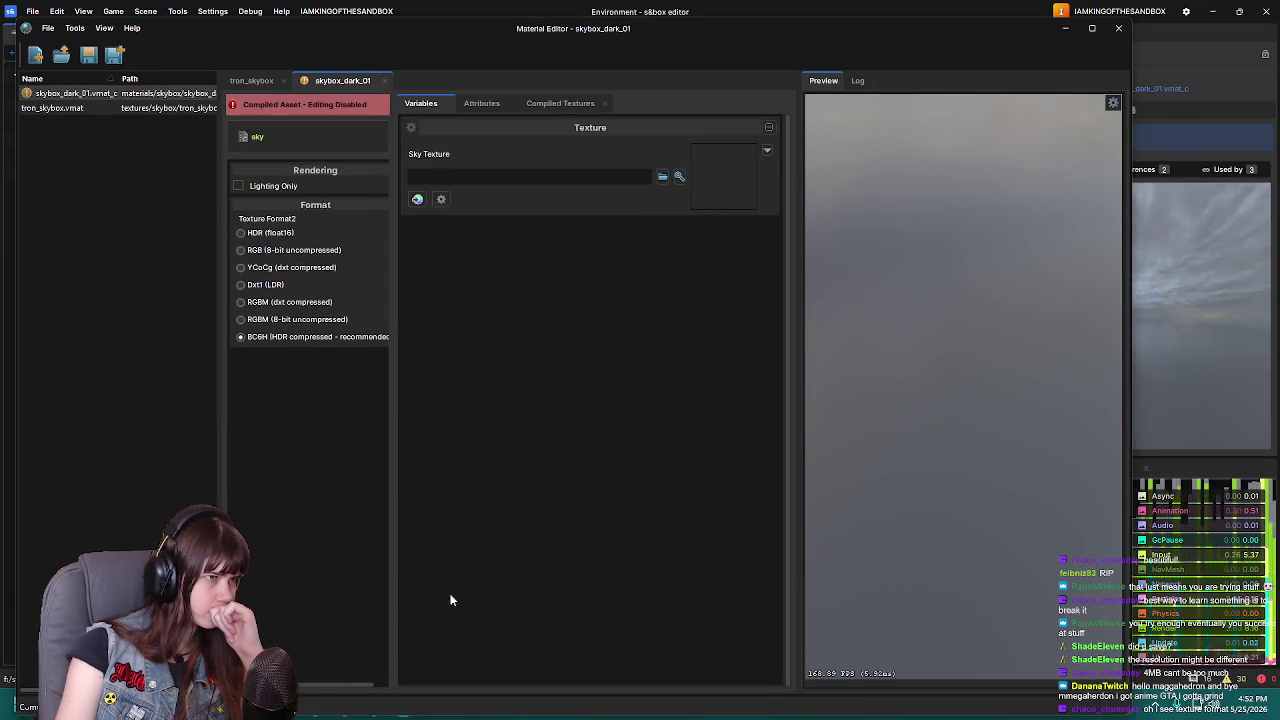
Compare the compiled textures and sky texture settings of skybox_dark_01 and tron_skybox
{"action": "left_click", "coordinate": [545, 104]}
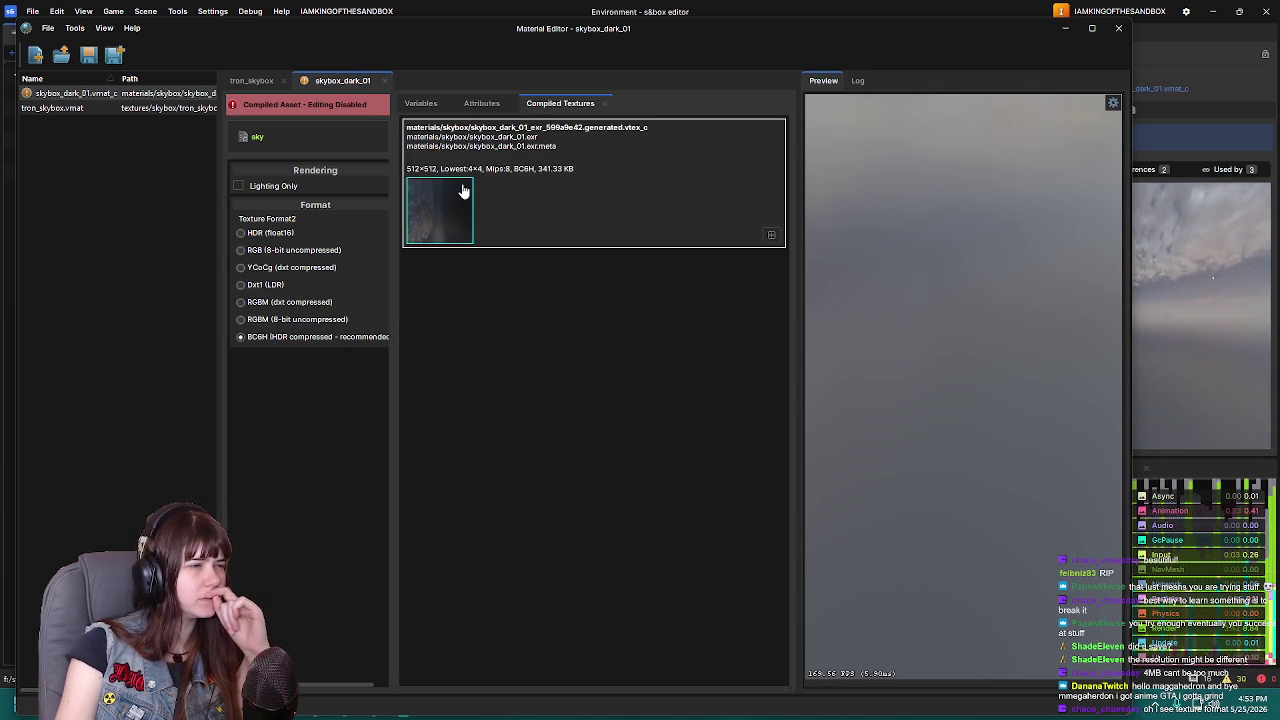
{"action": "left_click", "coordinate": [86, 108]}
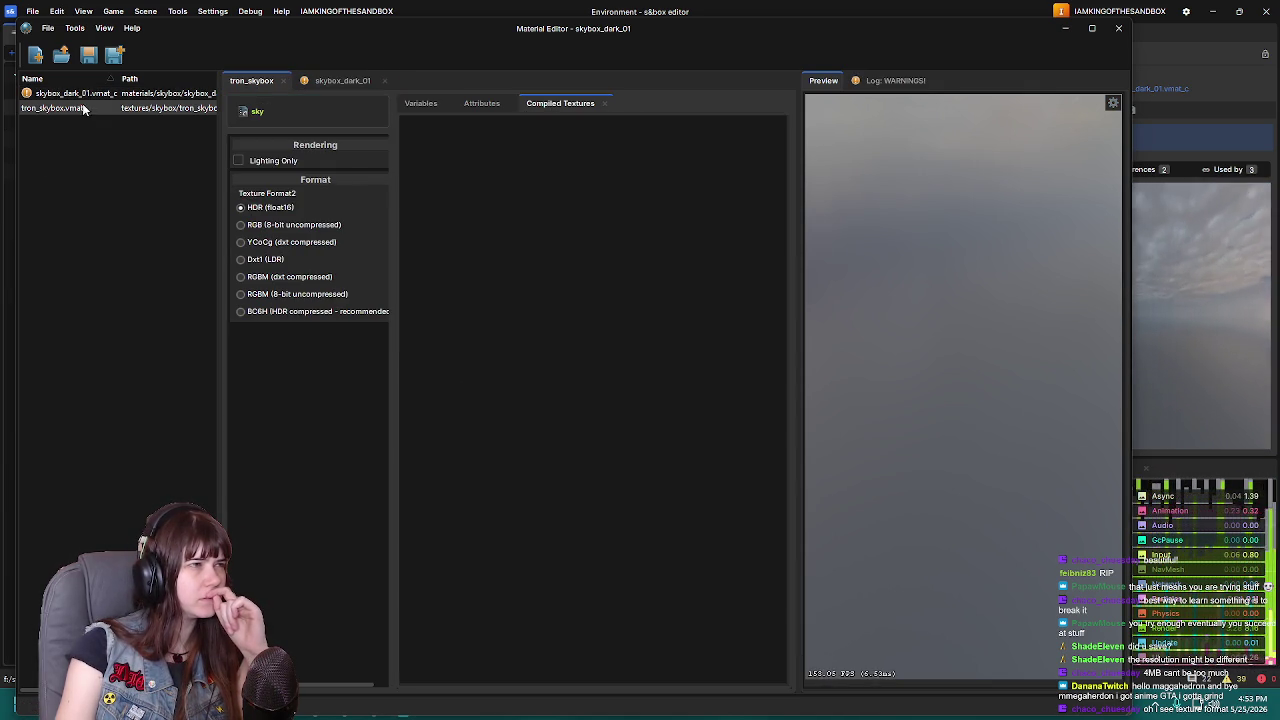
{"action": "left_click", "coordinate": [85, 94]}
{"action": "left_click", "coordinate": [431, 106]}
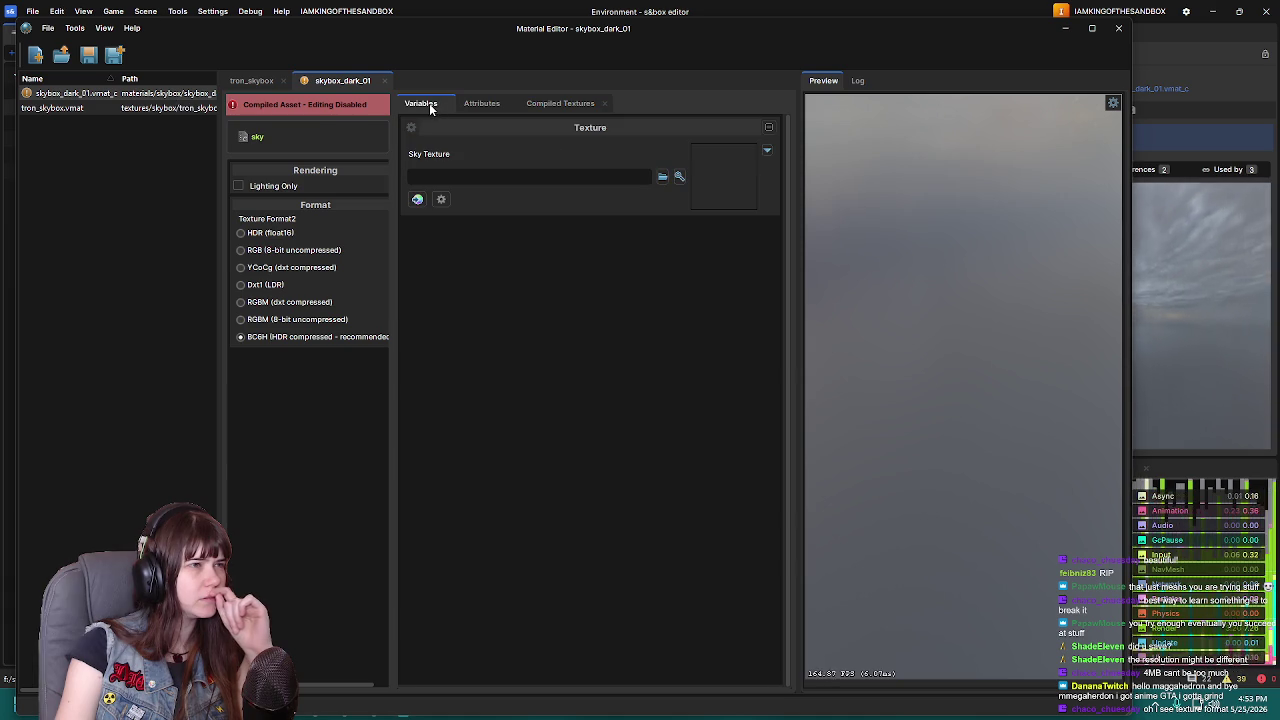
{"action": "left_click", "coordinate": [85, 110]}
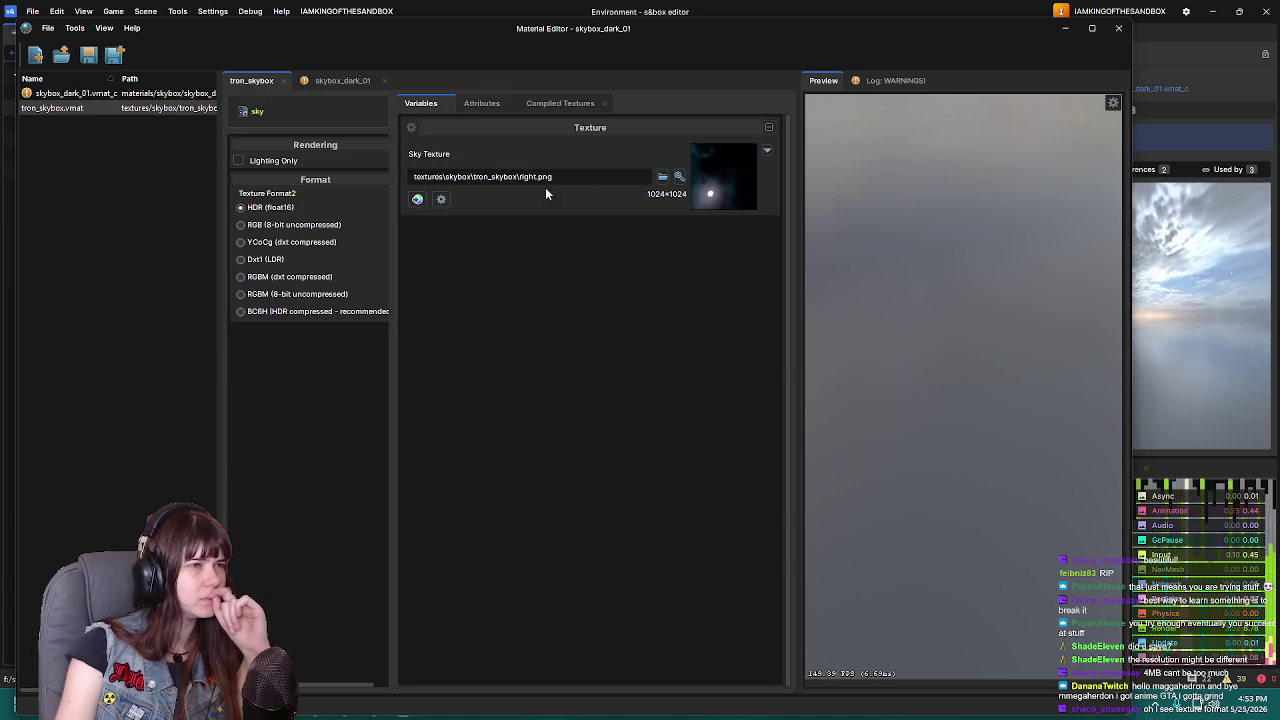
{"action": "left_click", "coordinate": [560, 104]}
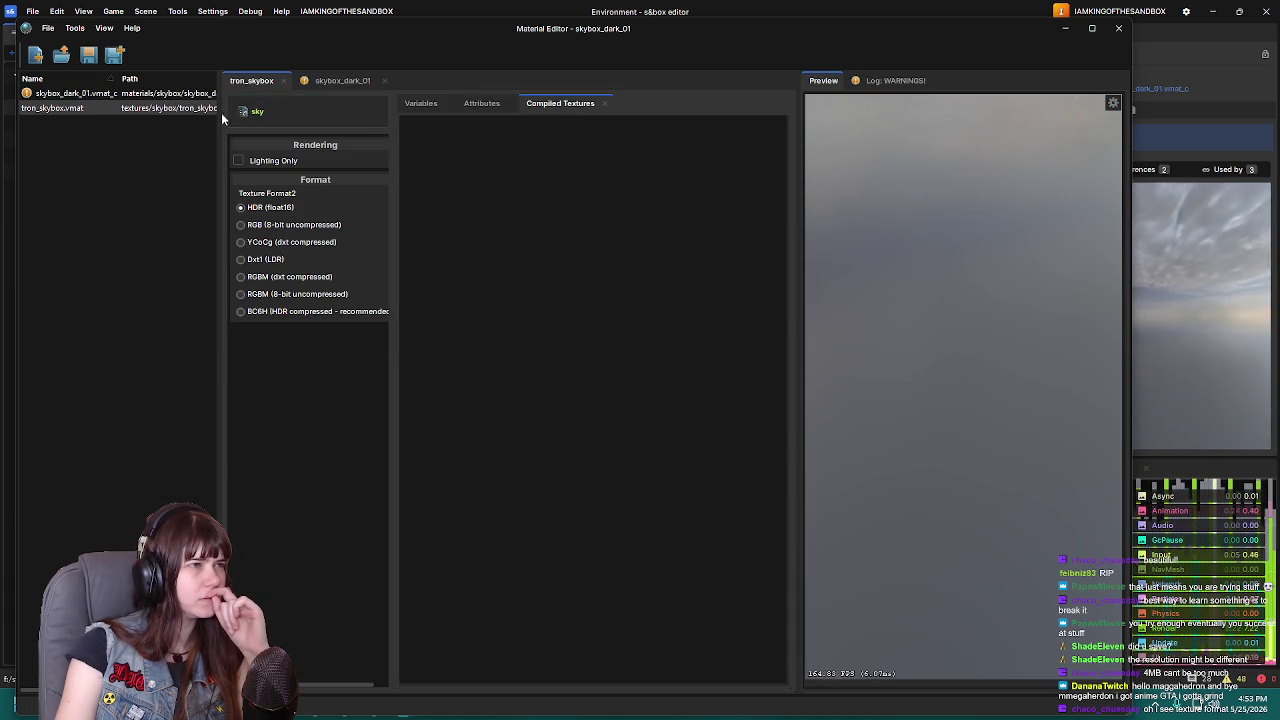
{"action": "left_click", "coordinate": [83, 95]}
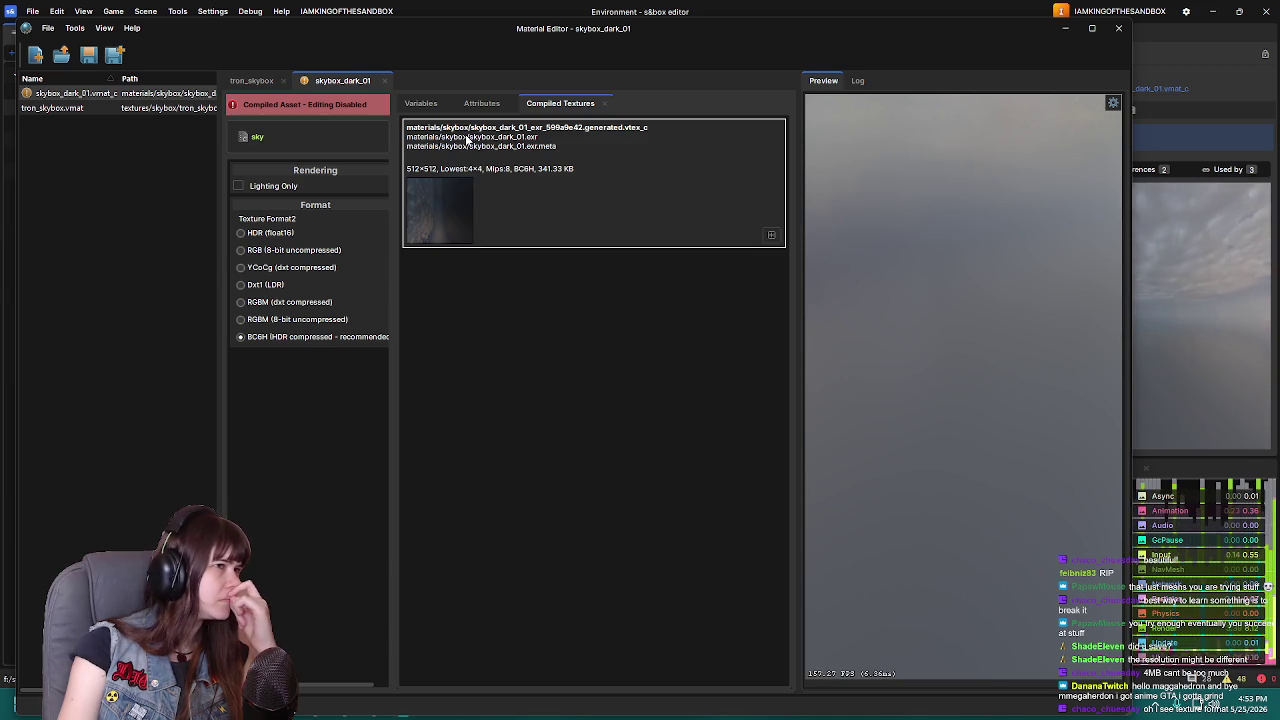
{"action": "left_click", "coordinate": [424, 104]}
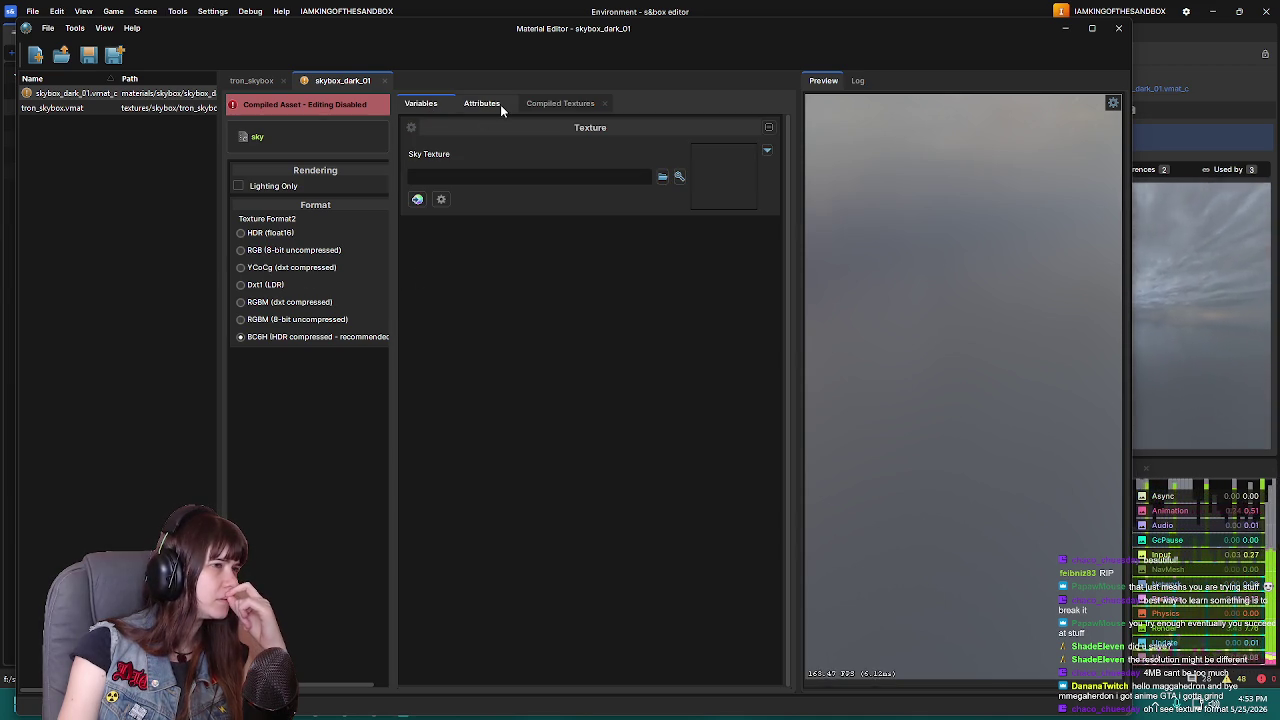
{"action": "left_click", "coordinate": [553, 104]}
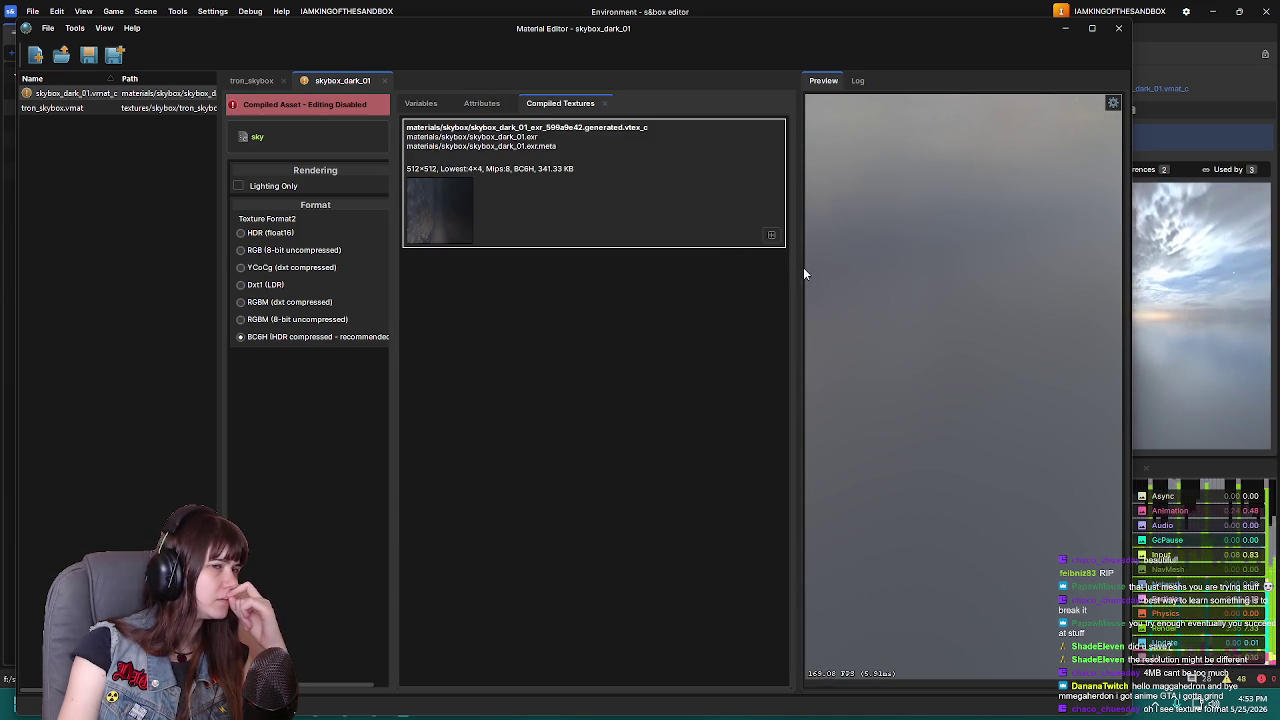
View skybox_dark_01's 512×512 BC6H compiled sky texture in a larger preview window
{"action": "double_click", "coordinate": [440, 212]}
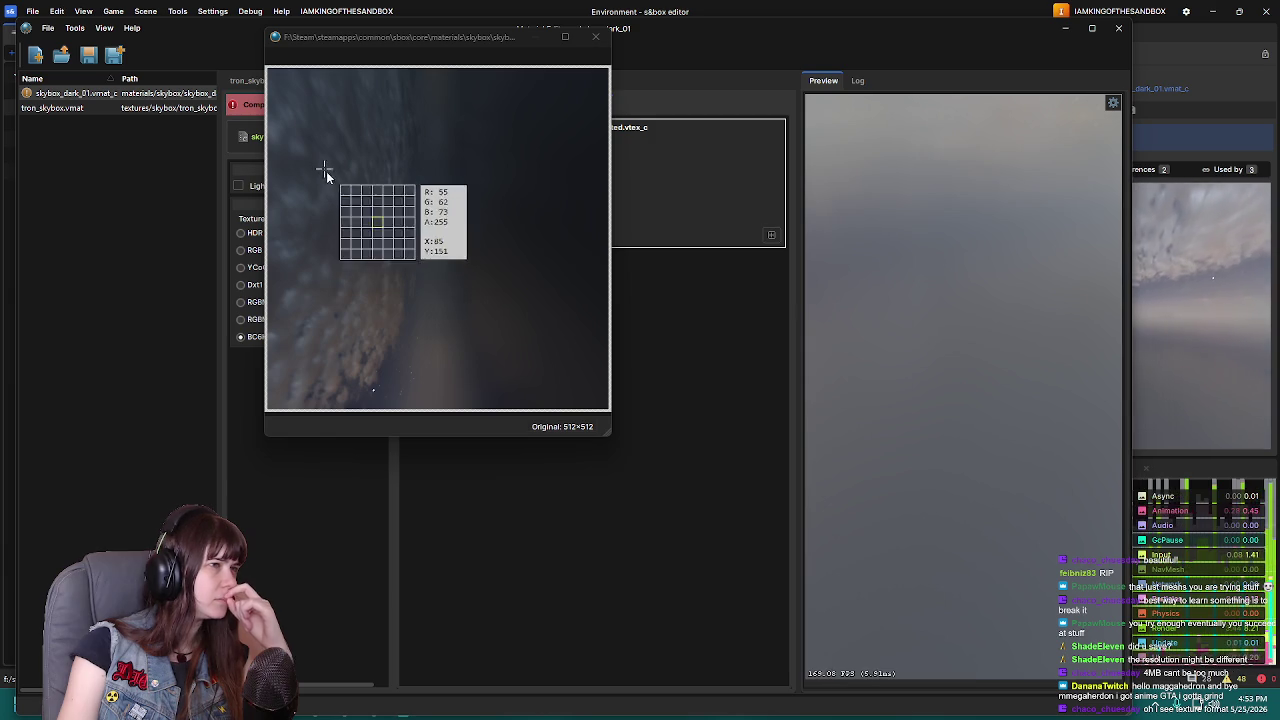
{"action": "left_click", "coordinate": [586, 44]}
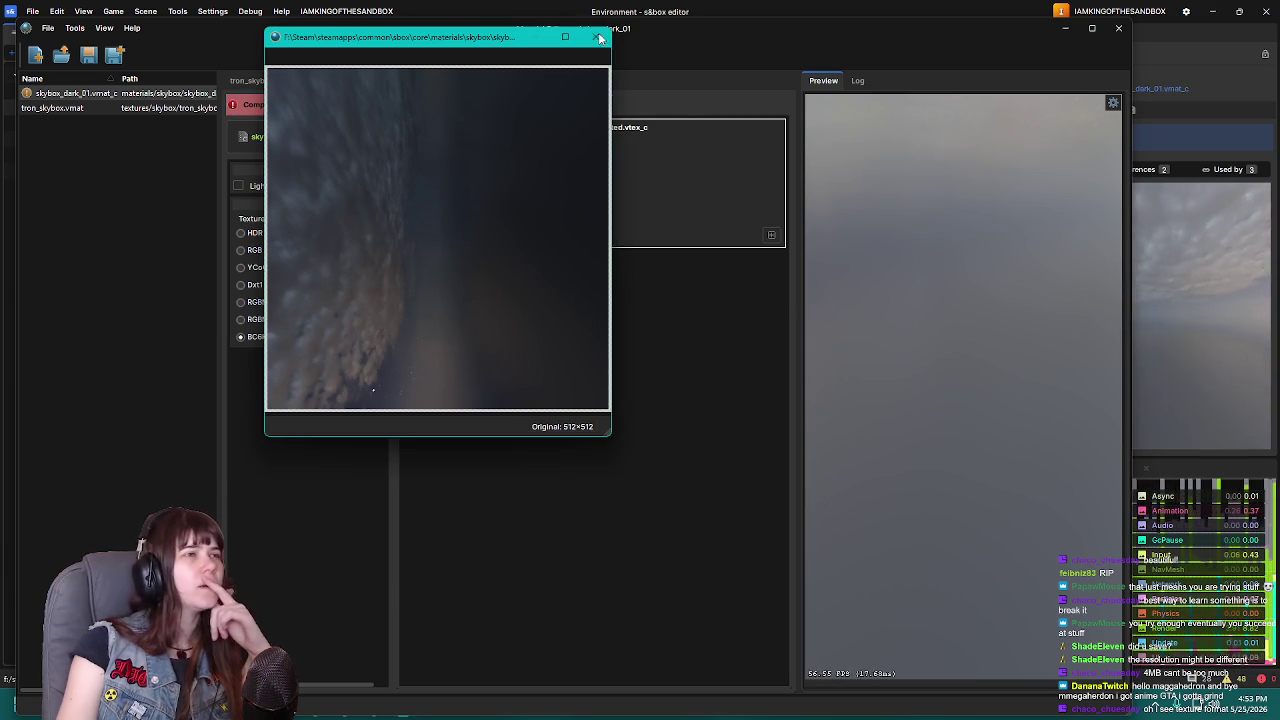
{"action": "left_click", "coordinate": [590, 40]}
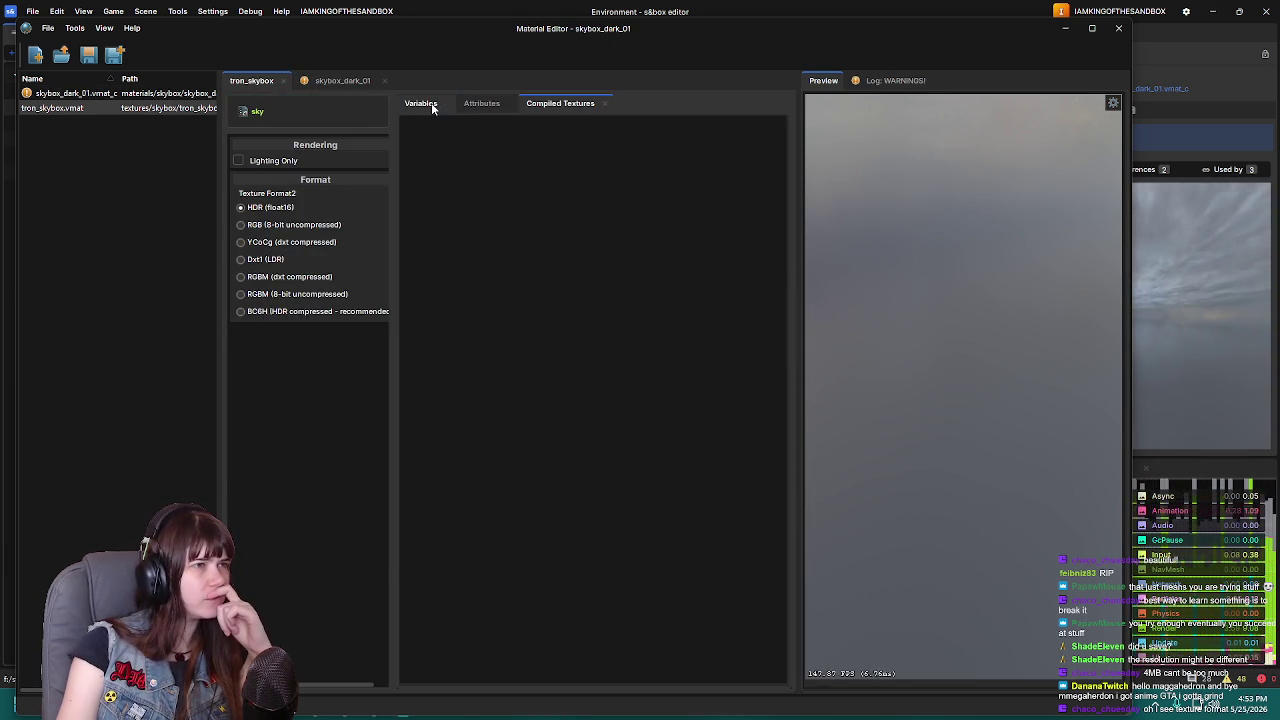
{"action": "left_click", "coordinate": [430, 106]}
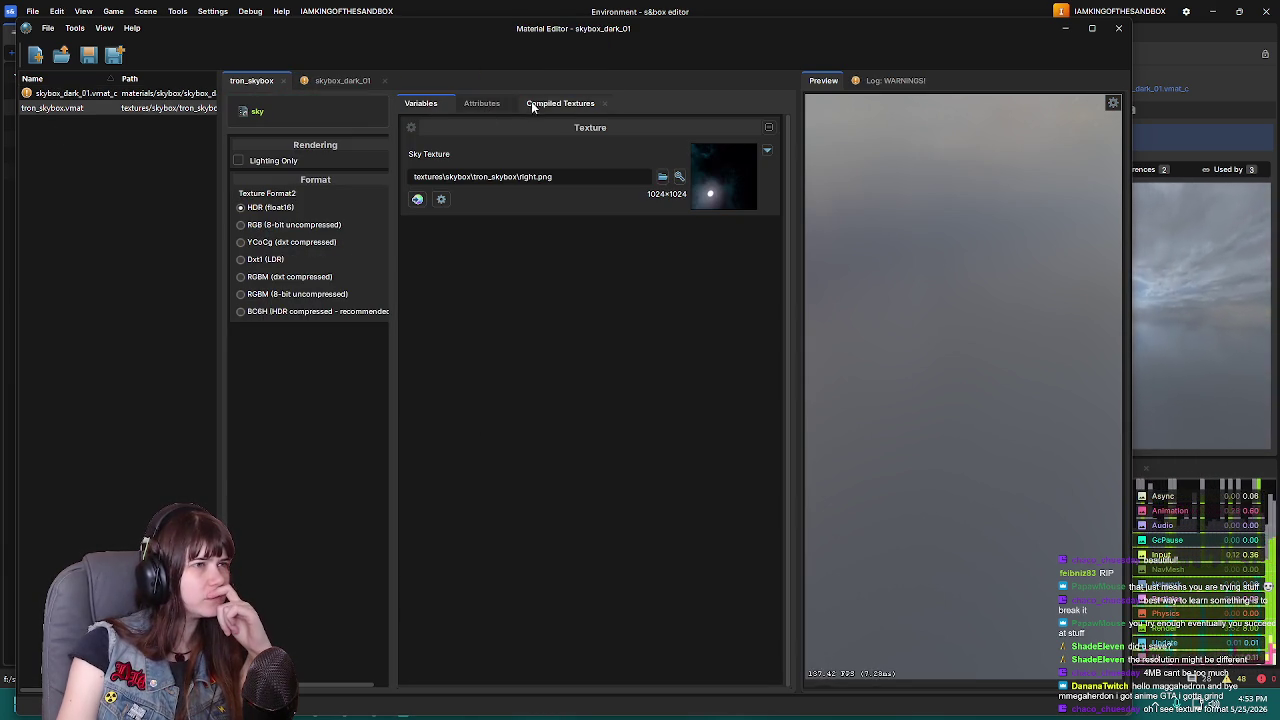
{"action": "double_click", "coordinate": [125, 93]}
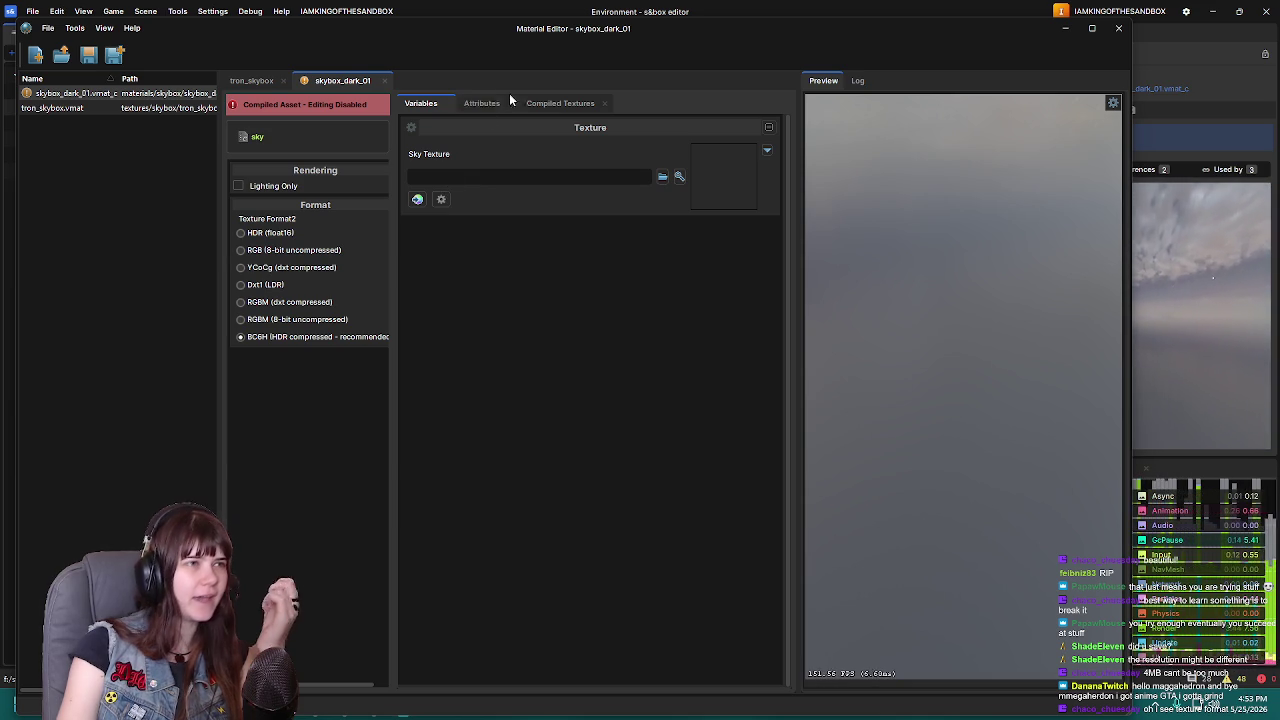
{"action": "left_click", "coordinate": [556, 104]}
{"action": "left_click", "coordinate": [440, 230]}
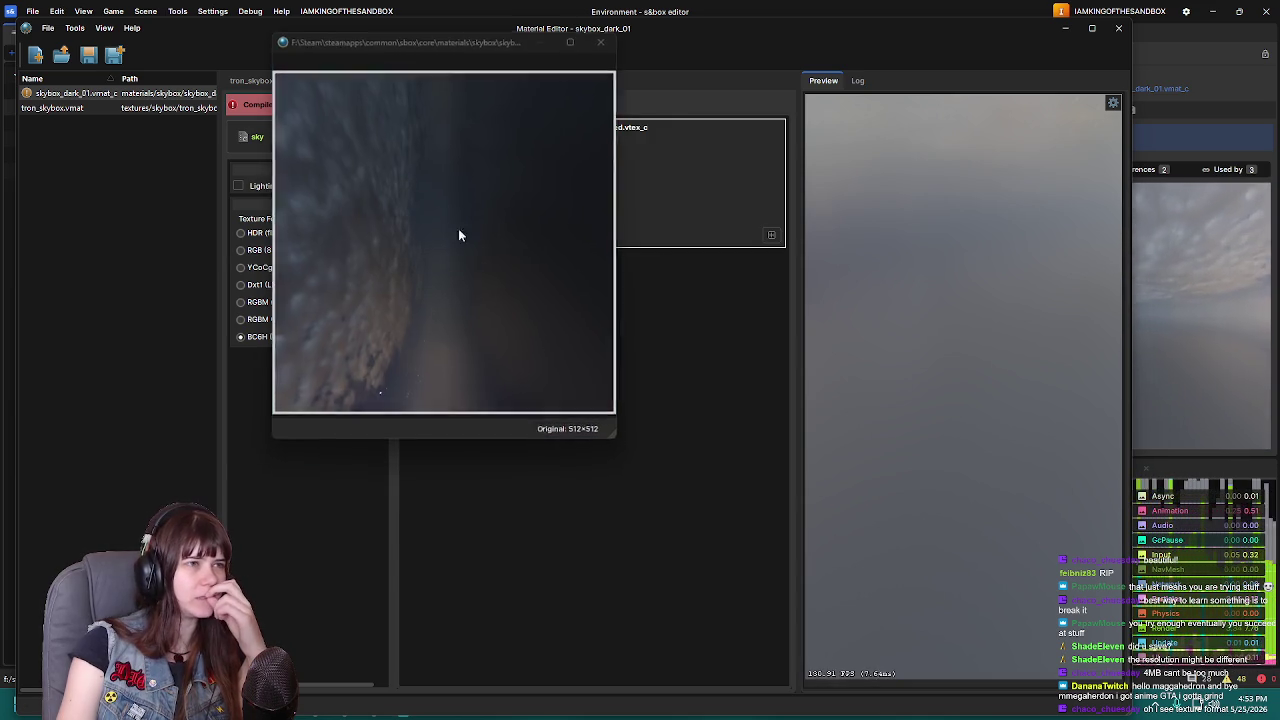
{"action": "mouse_move", "coordinate": [511, 43]}
{"action": "left_mouse_down"}
{"action": "mouse_move", "coordinate": [511, 116]}
{"action": "mouse_move", "coordinate": [551, 215]}
{"action": "left_mouse_up"}
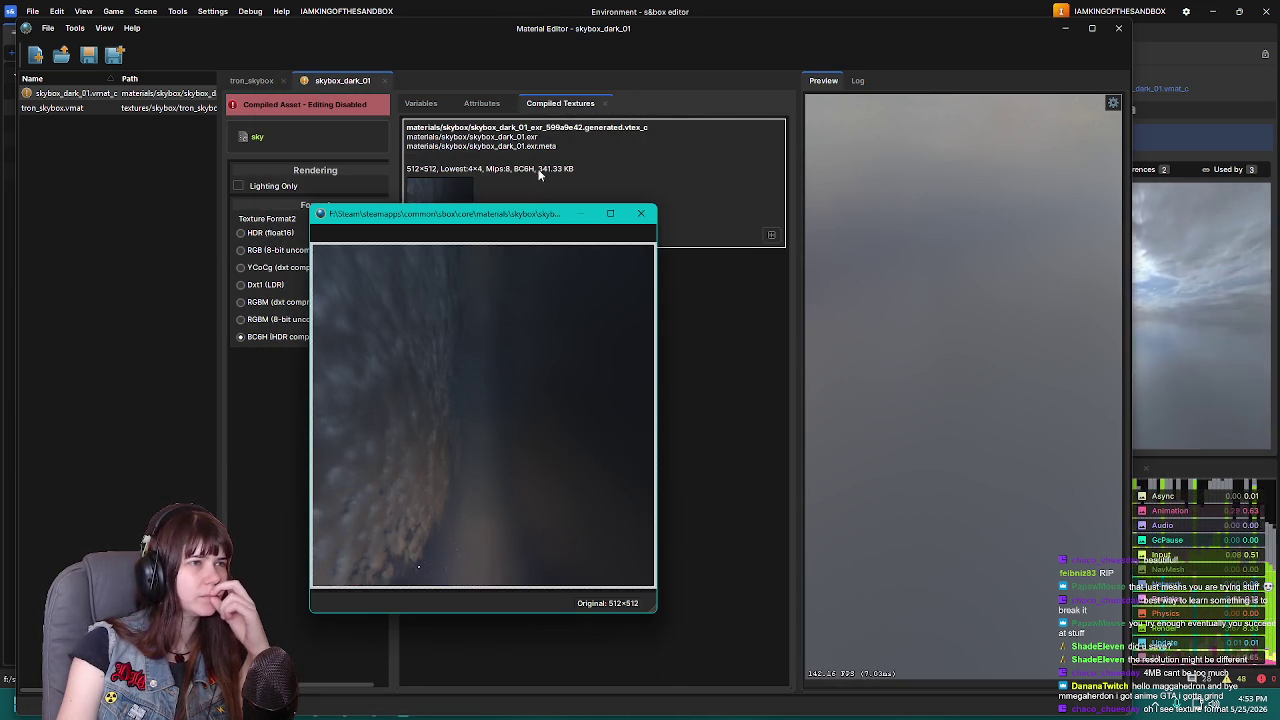
{"action": "left_click", "coordinate": [641, 213]}
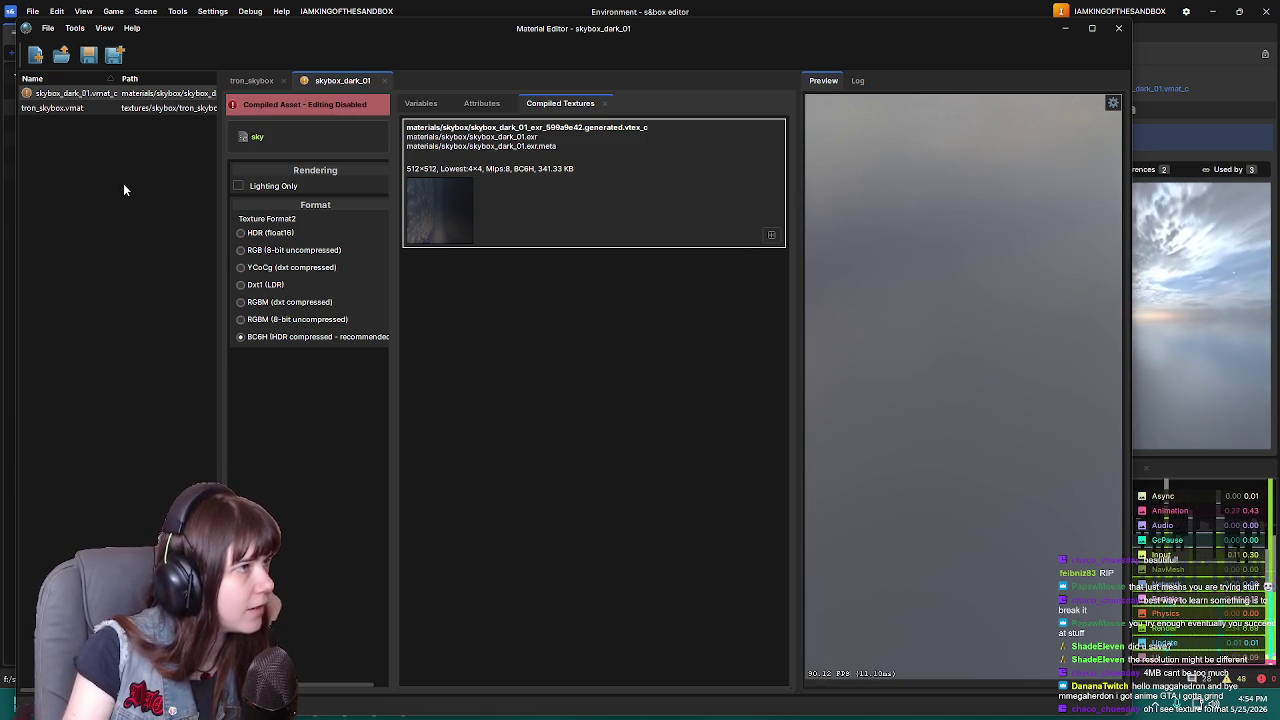
Open tron_skybox's Select Shader dialog, try an 'hdri' search, clear it and browse local shaders
{"action": "left_click", "coordinate": [245, 80]}
{"action": "left_click", "coordinate": [280, 118]}
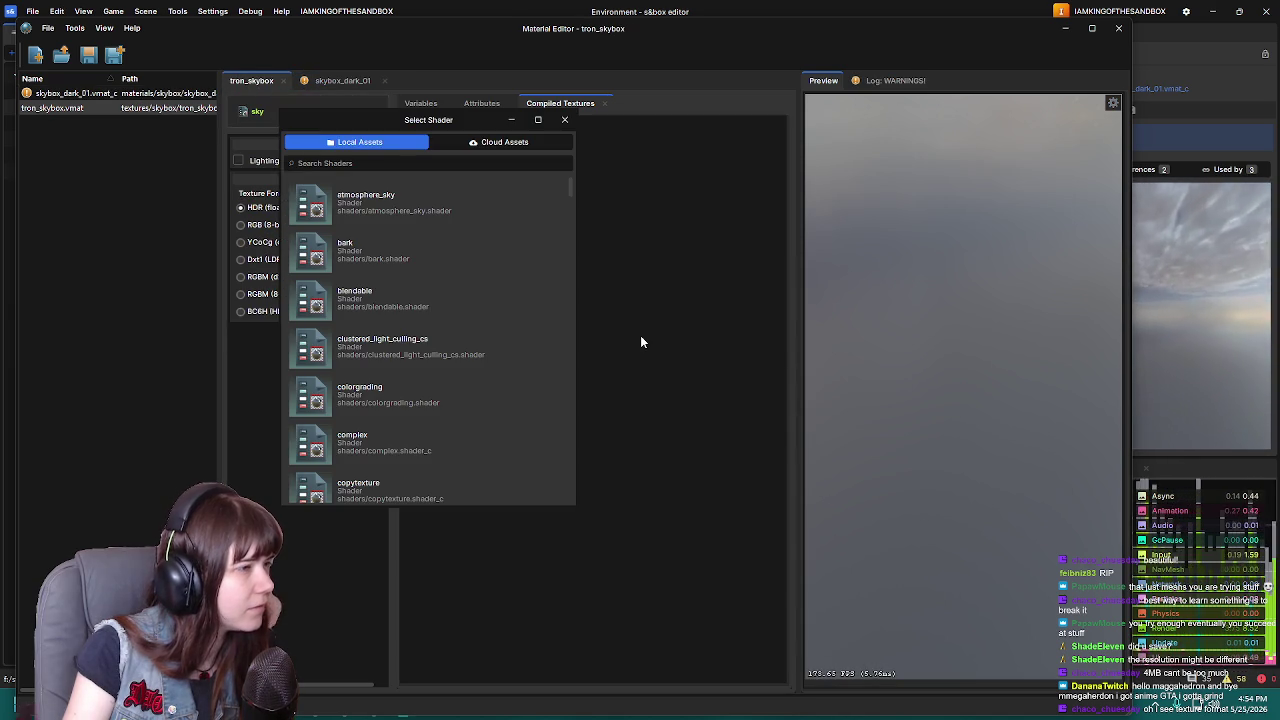
{"action": "type", "text": "hdri"}
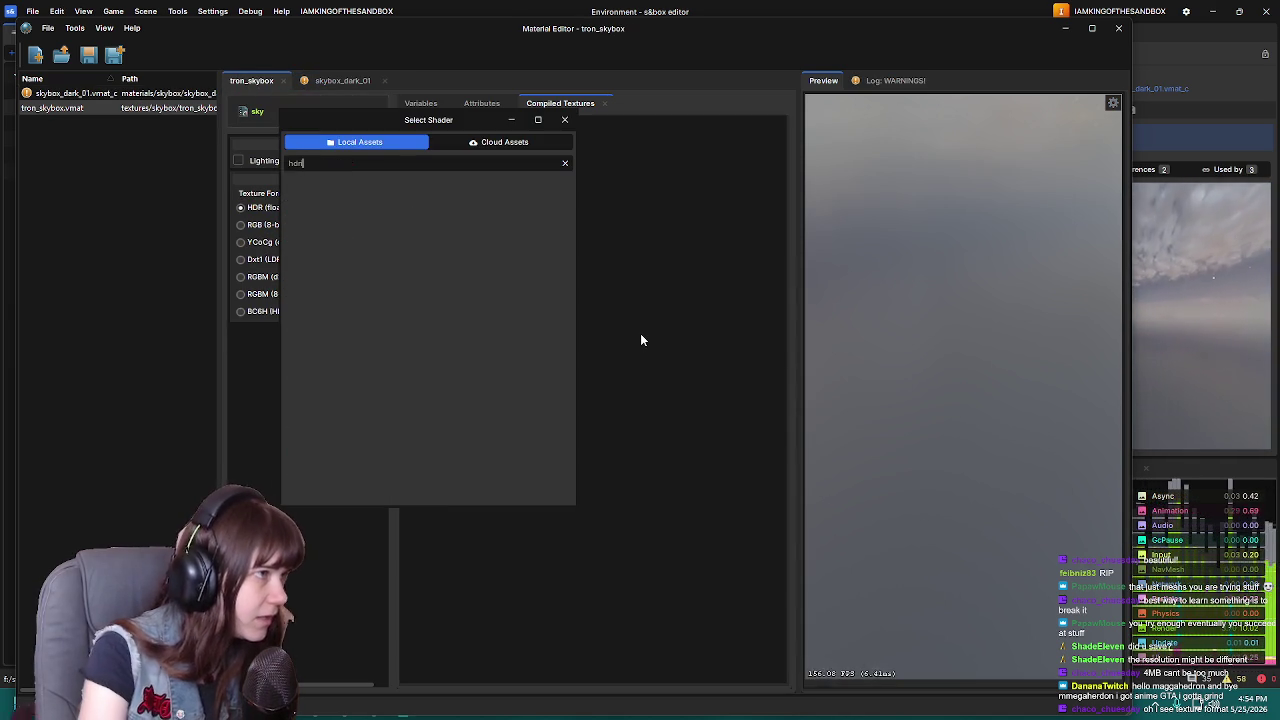
{"action": "key", "text": "BackSpace"}
{"action": "key", "text": "BackSpace"}
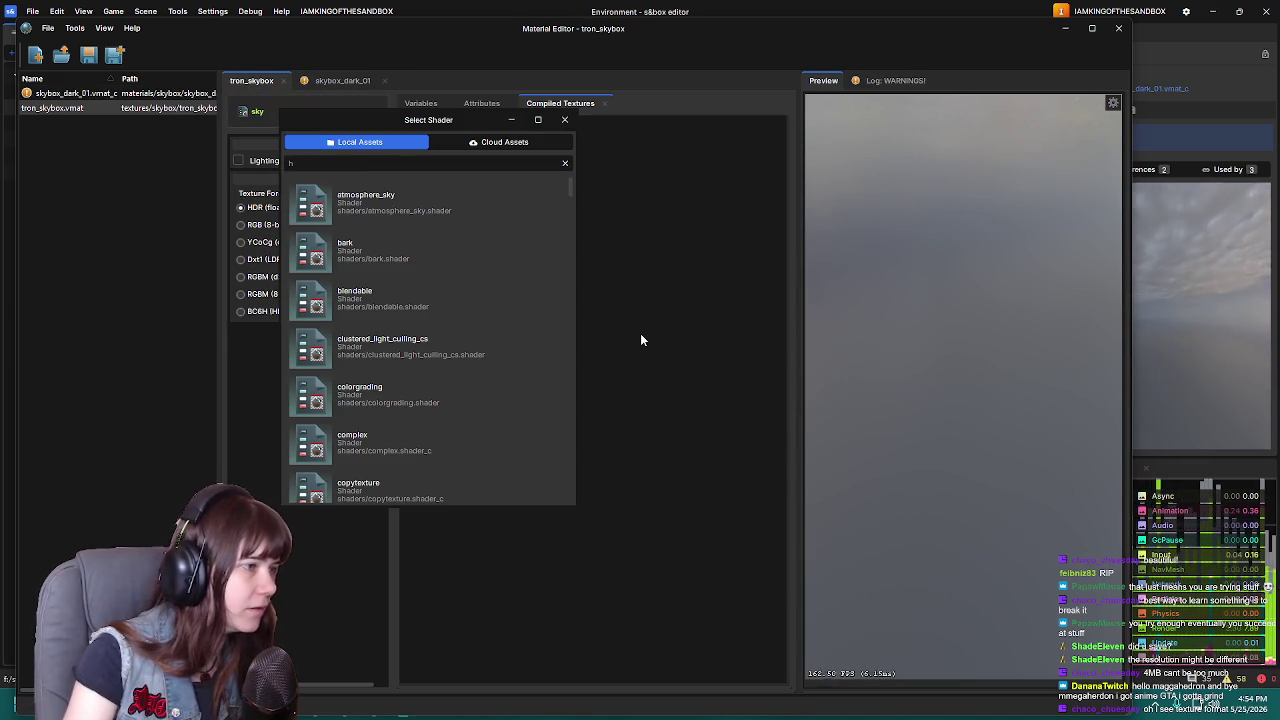
{"action": "key", "text": "BackSpace"}
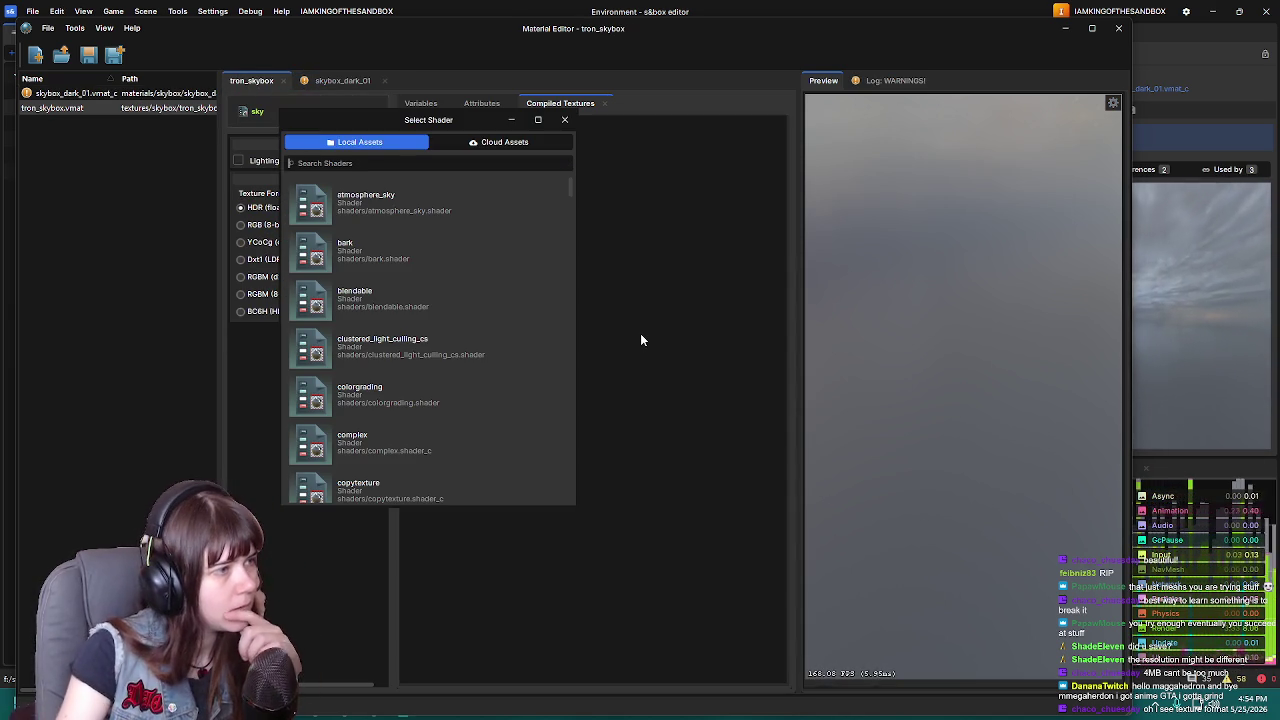
{"action": "scroll", "coordinate": [443, 260], "scroll_direction": "down", "scroll_amount": 2}
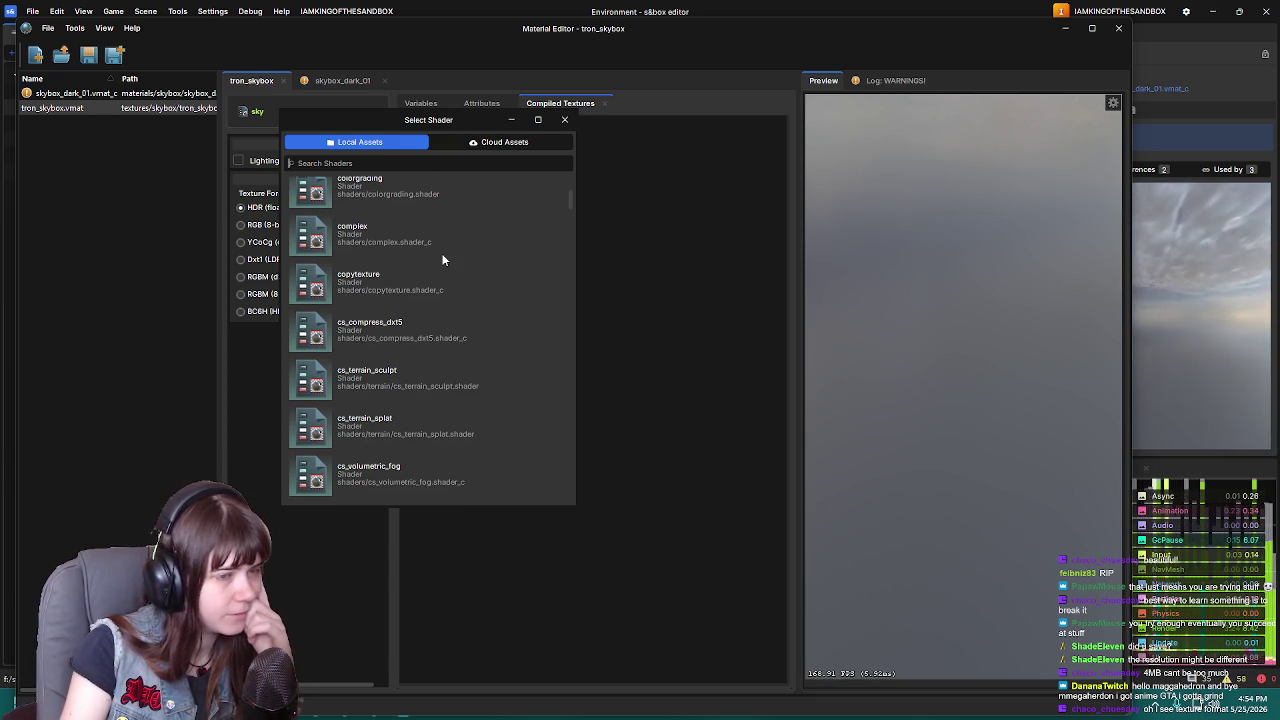
{"action": "scroll", "coordinate": [438, 256], "scroll_direction": "up", "scroll_amount": 2}
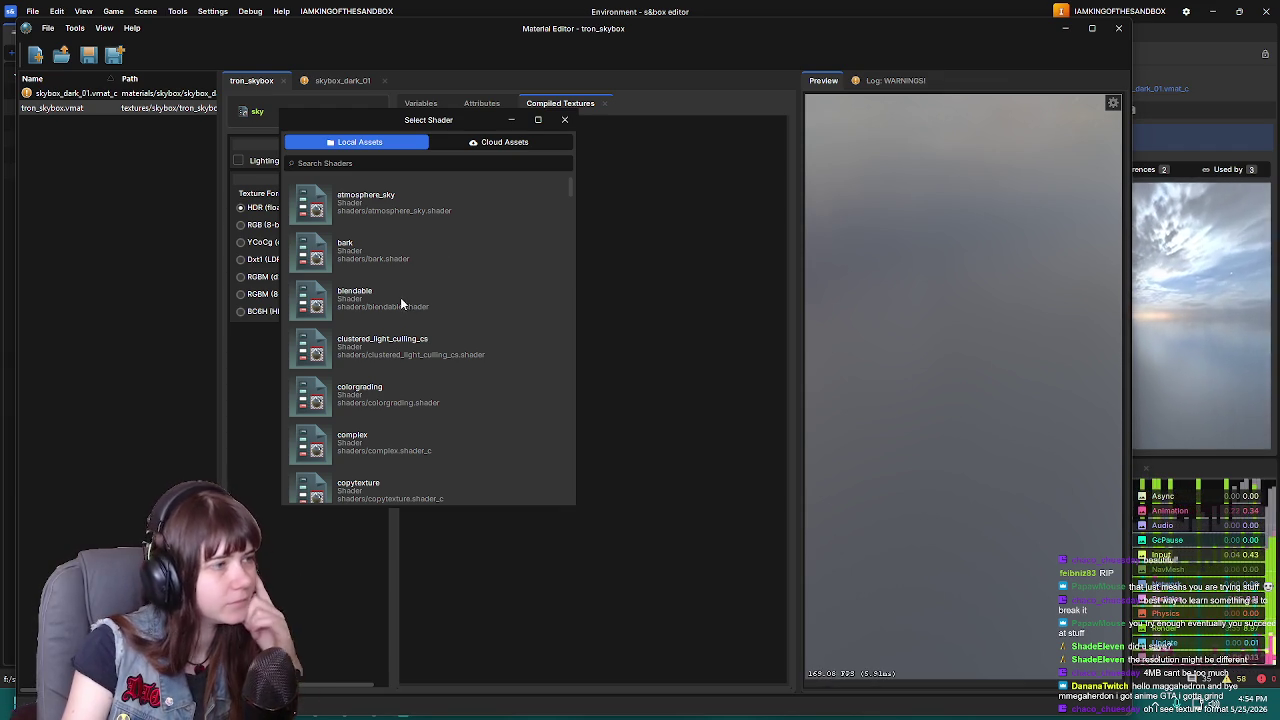
{"action": "scroll", "coordinate": [400, 299], "scroll_direction": "down", "scroll_amount": 1}
{"action": "scroll", "coordinate": [400, 300], "scroll_direction": "up", "scroll_amount": 1}
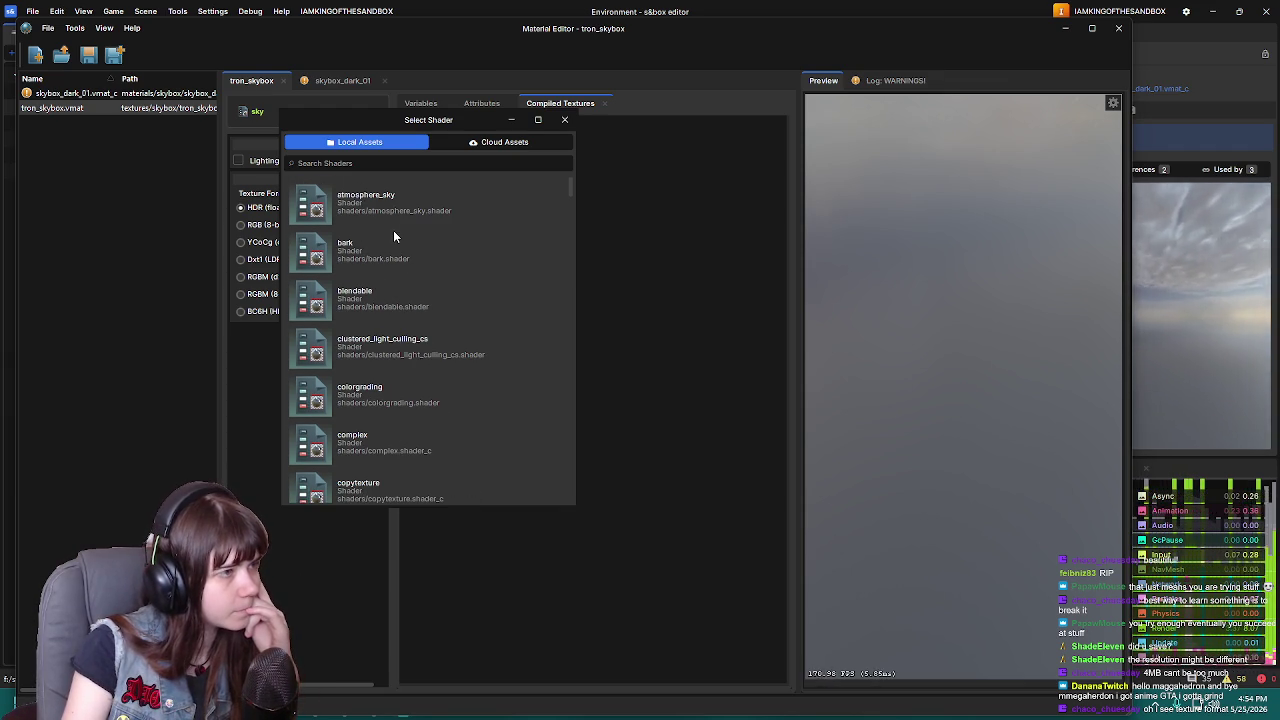
{"action": "scroll", "coordinate": [393, 237], "scroll_direction": "down", "scroll_amount": 1}
{"action": "scroll", "coordinate": [393, 237], "scroll_direction": "down", "scroll_amount": 1}
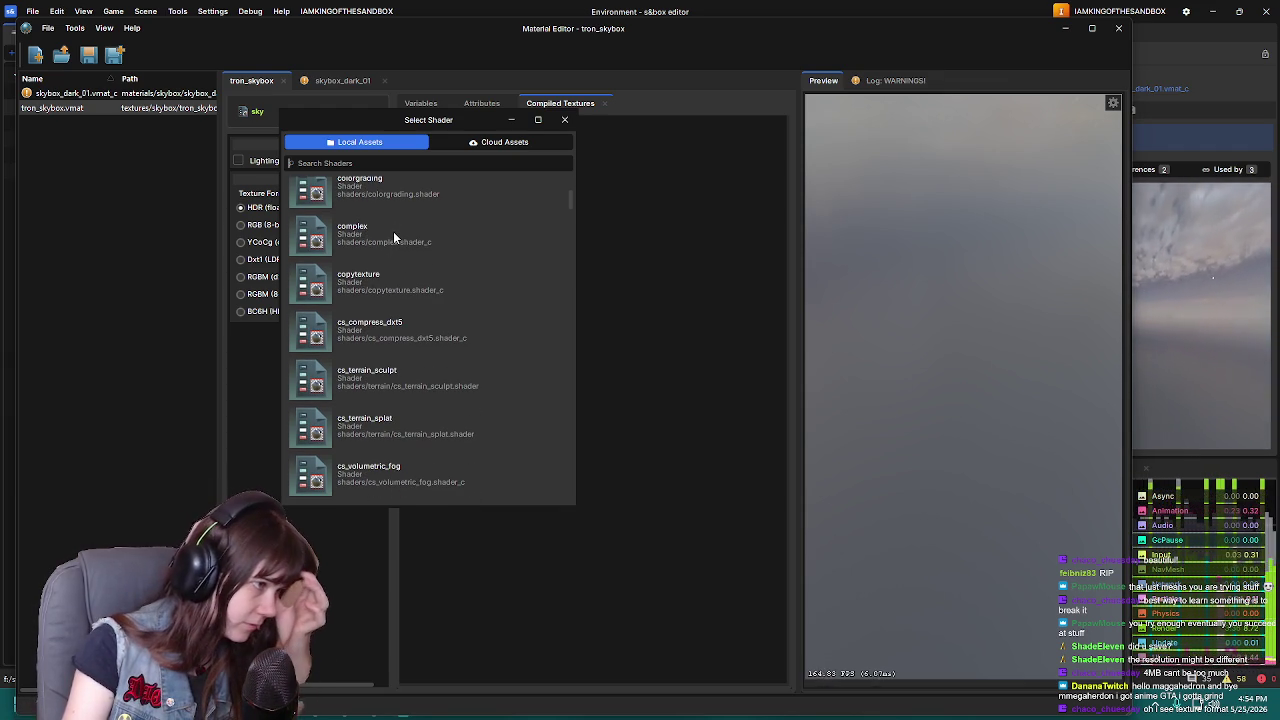
{"action": "scroll", "coordinate": [393, 231], "scroll_direction": "down", "scroll_amount": 3}
{"action": "scroll", "coordinate": [393, 231], "scroll_direction": "down", "scroll_amount": 1}
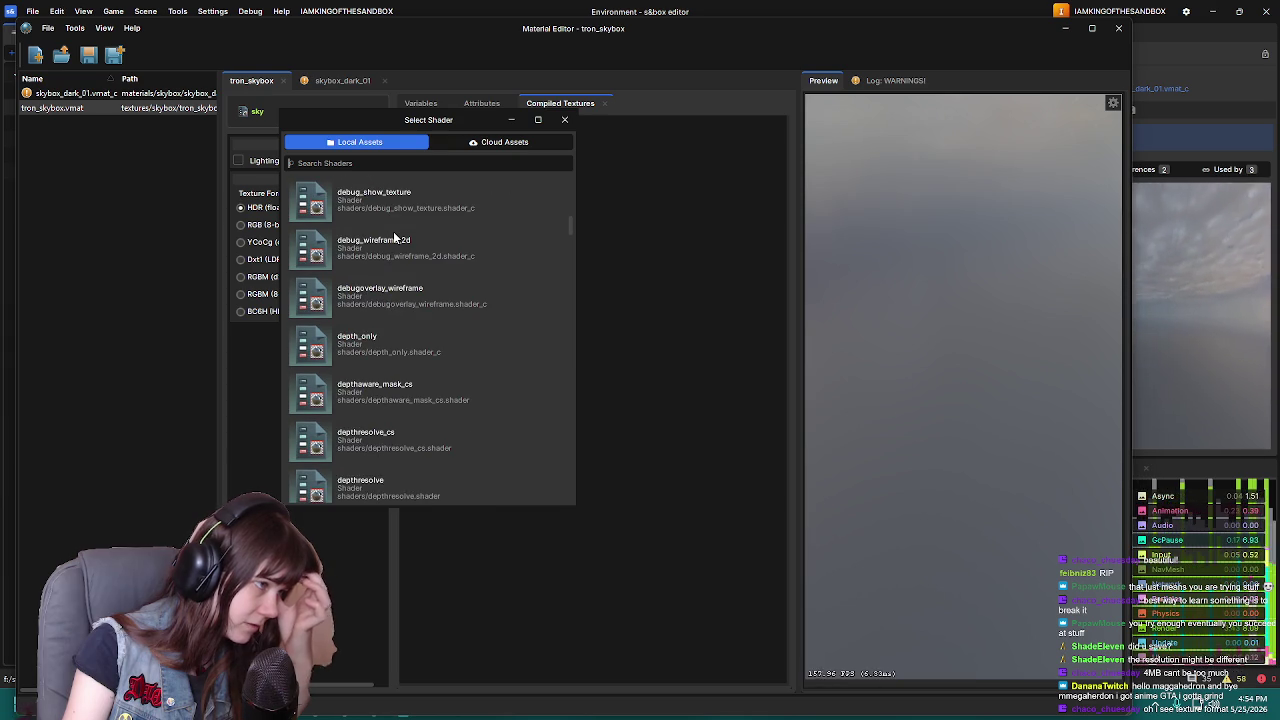
{"action": "scroll", "coordinate": [394, 237], "scroll_direction": "down", "scroll_amount": 3}
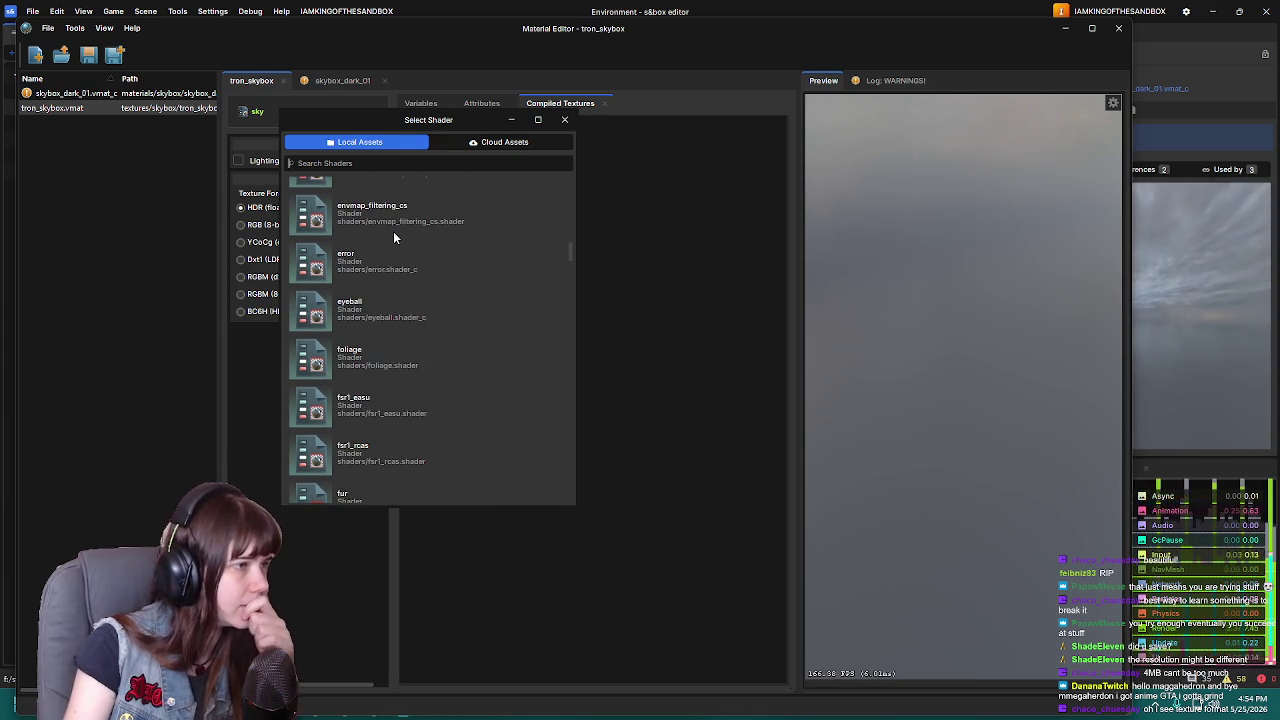
{"action": "scroll", "coordinate": [392, 342], "scroll_direction": "down", "scroll_amount": 3}
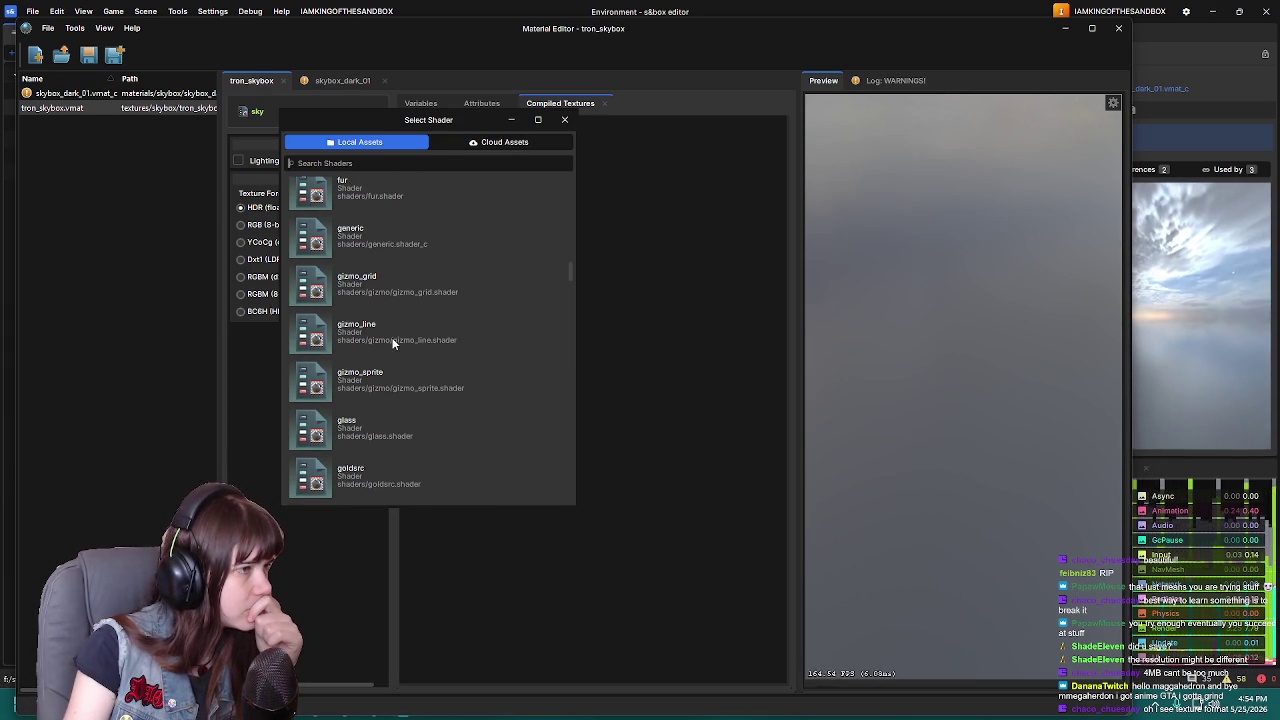
{"action": "scroll", "coordinate": [396, 334], "scroll_direction": "down", "scroll_amount": 2}
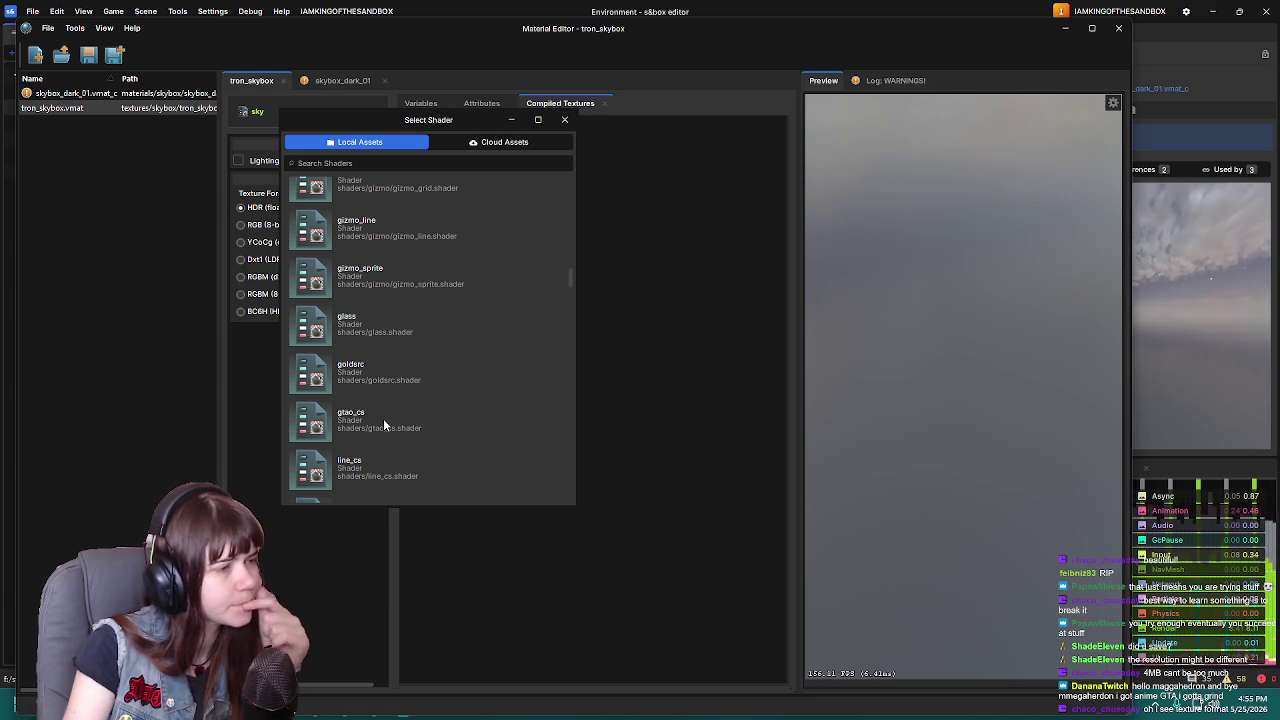
{"action": "scroll", "coordinate": [387, 421], "scroll_direction": "down", "scroll_amount": 2}
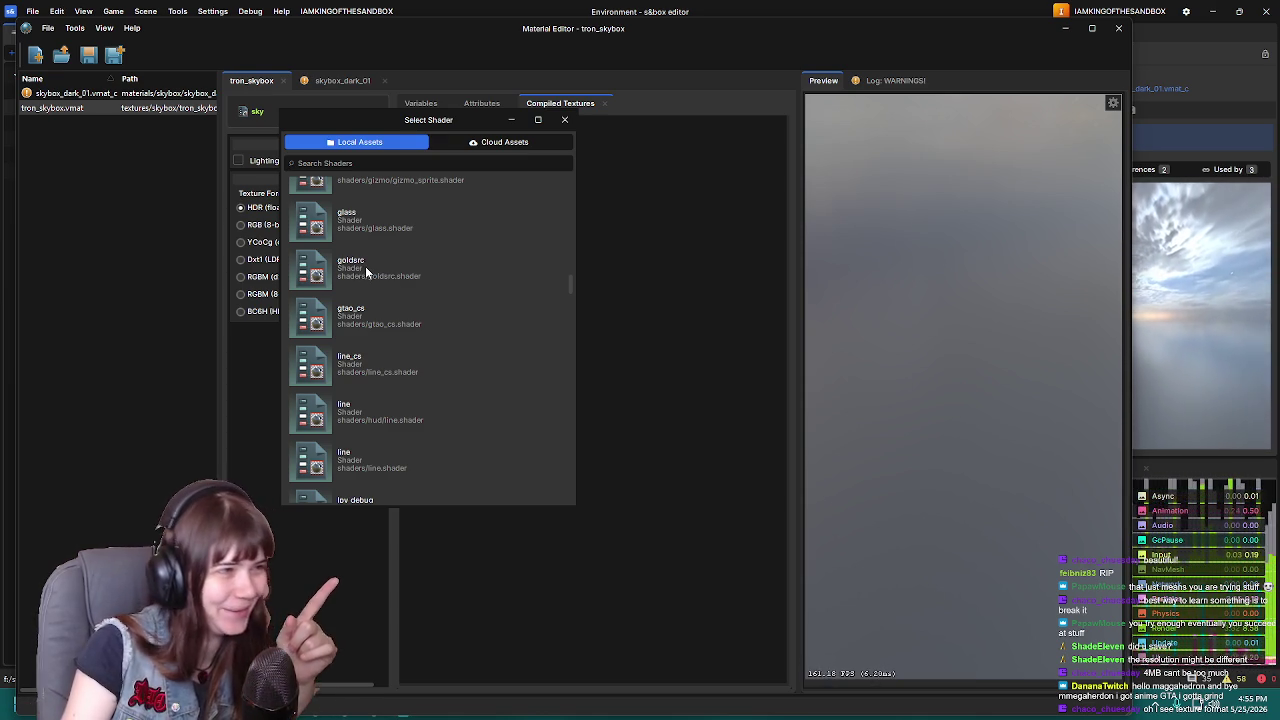
Try goldsrc as tron_skybox's shader, review its variables, and bring up the shader list again
{"action": "double_click", "coordinate": [365, 266]}
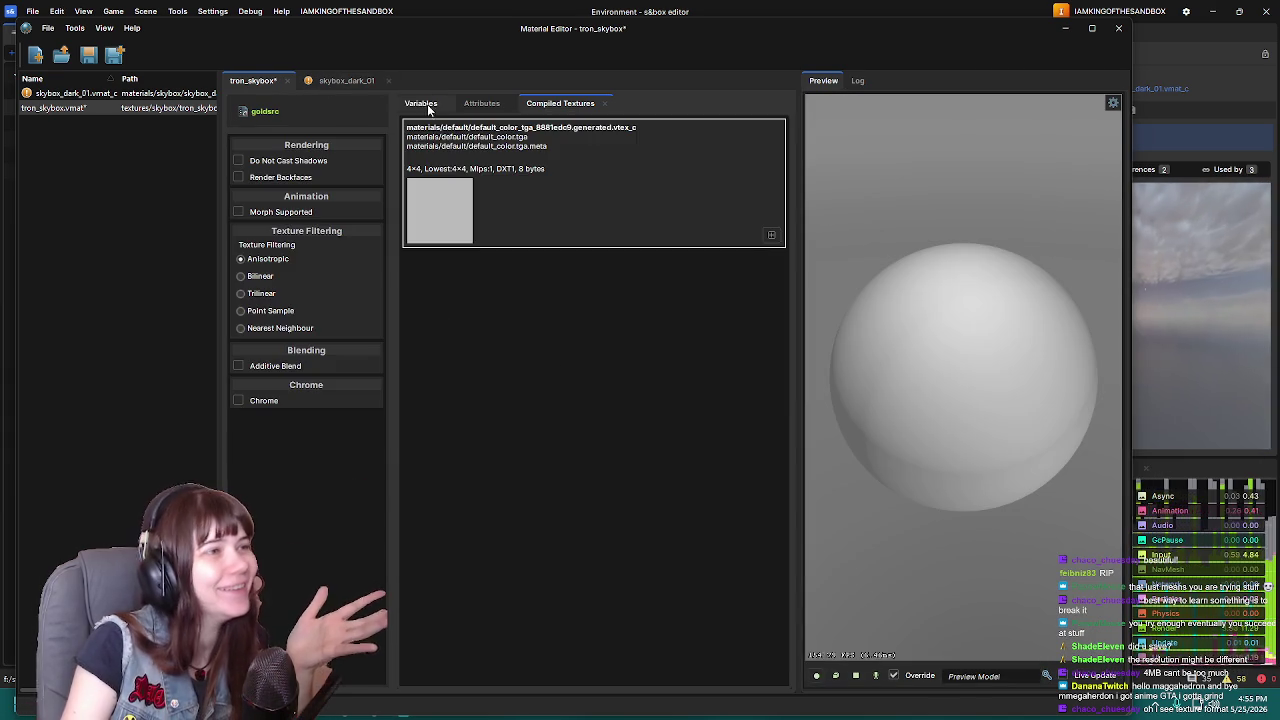
{"action": "left_click", "coordinate": [413, 104]}
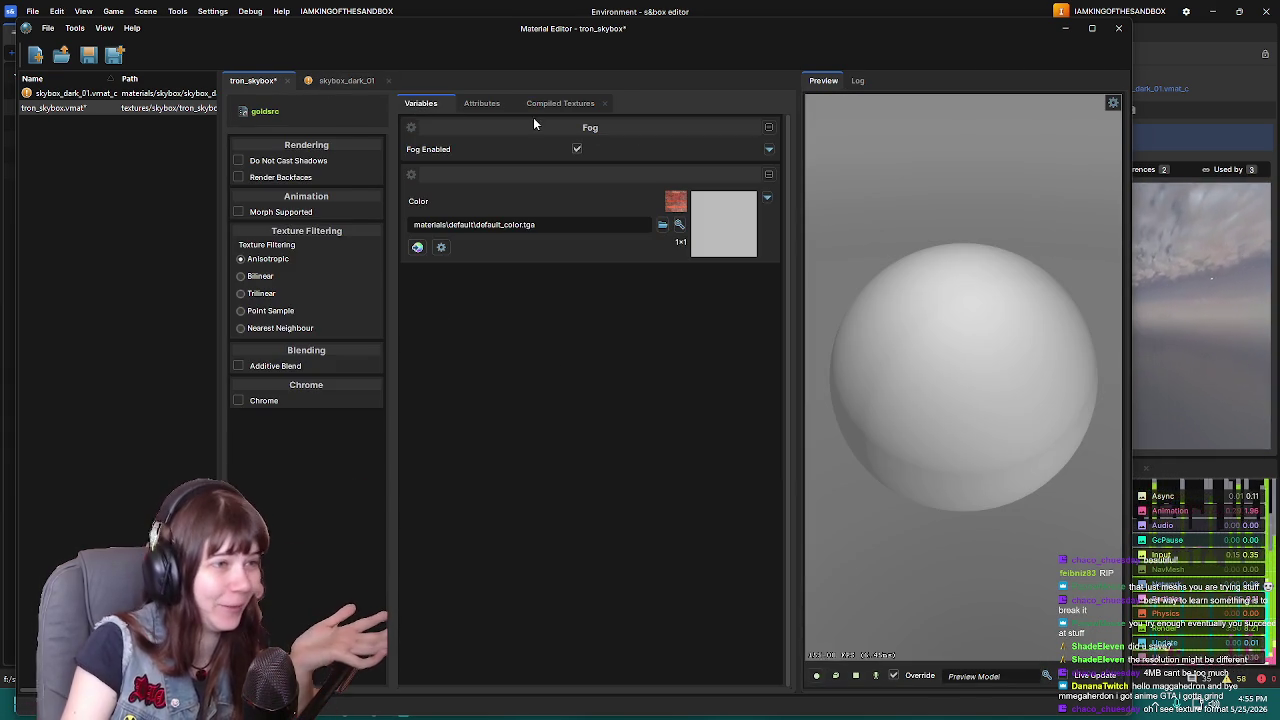
{"action": "left_click", "coordinate": [294, 112]}
{"action": "scroll", "coordinate": [404, 479], "scroll_direction": "down", "scroll_amount": 4}
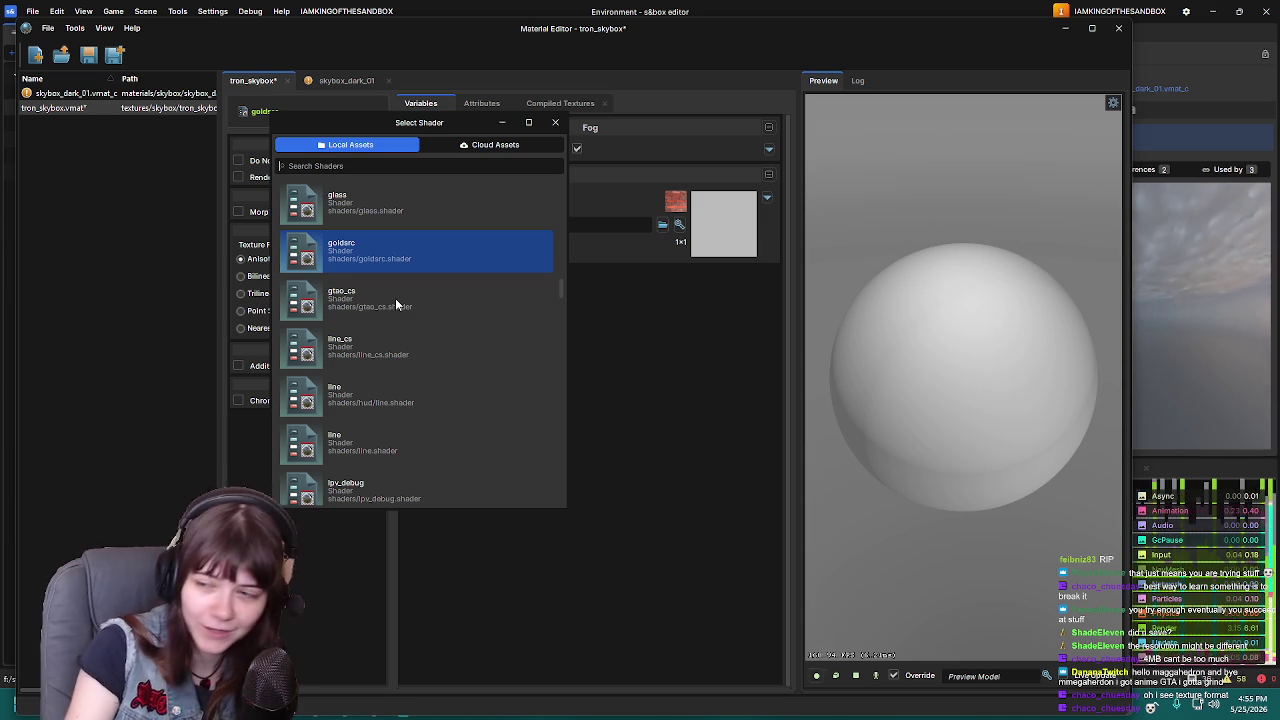
Apply gtao_cs as the shader, then browse the picker's local list and Cloud Assets tab
{"action": "double_click", "coordinate": [395, 298]}
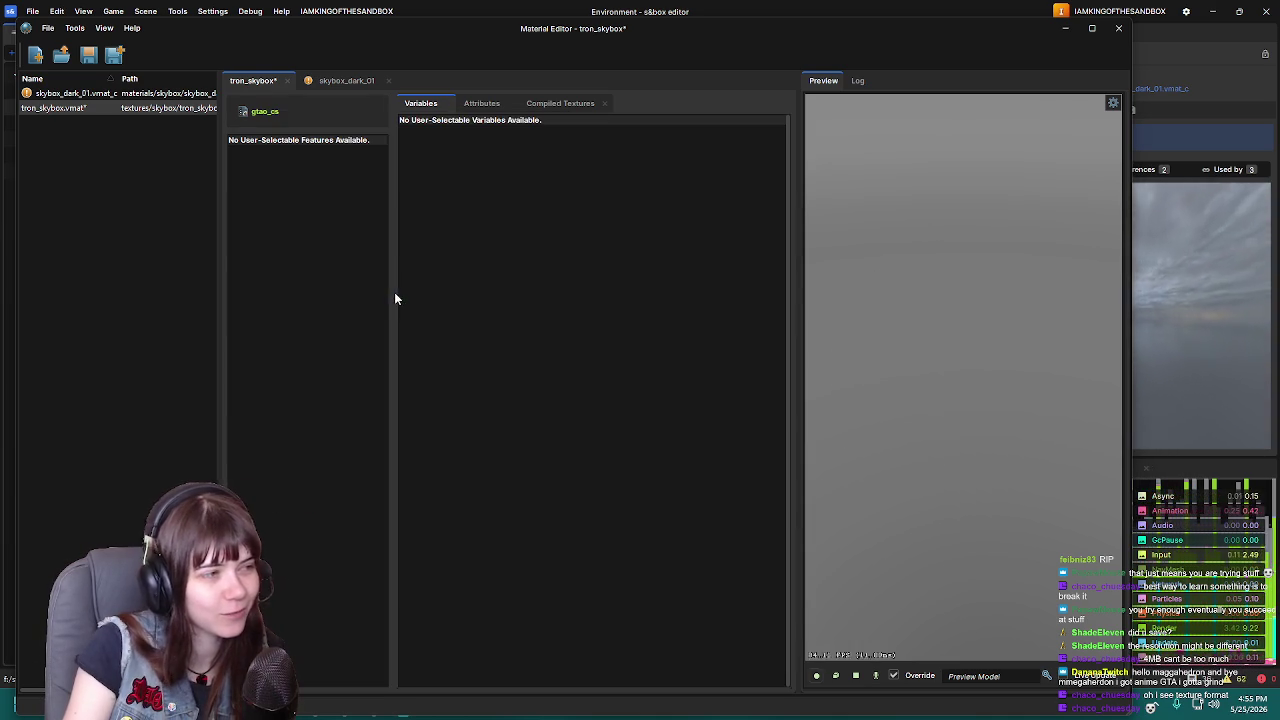
{"action": "left_click", "coordinate": [268, 112]}
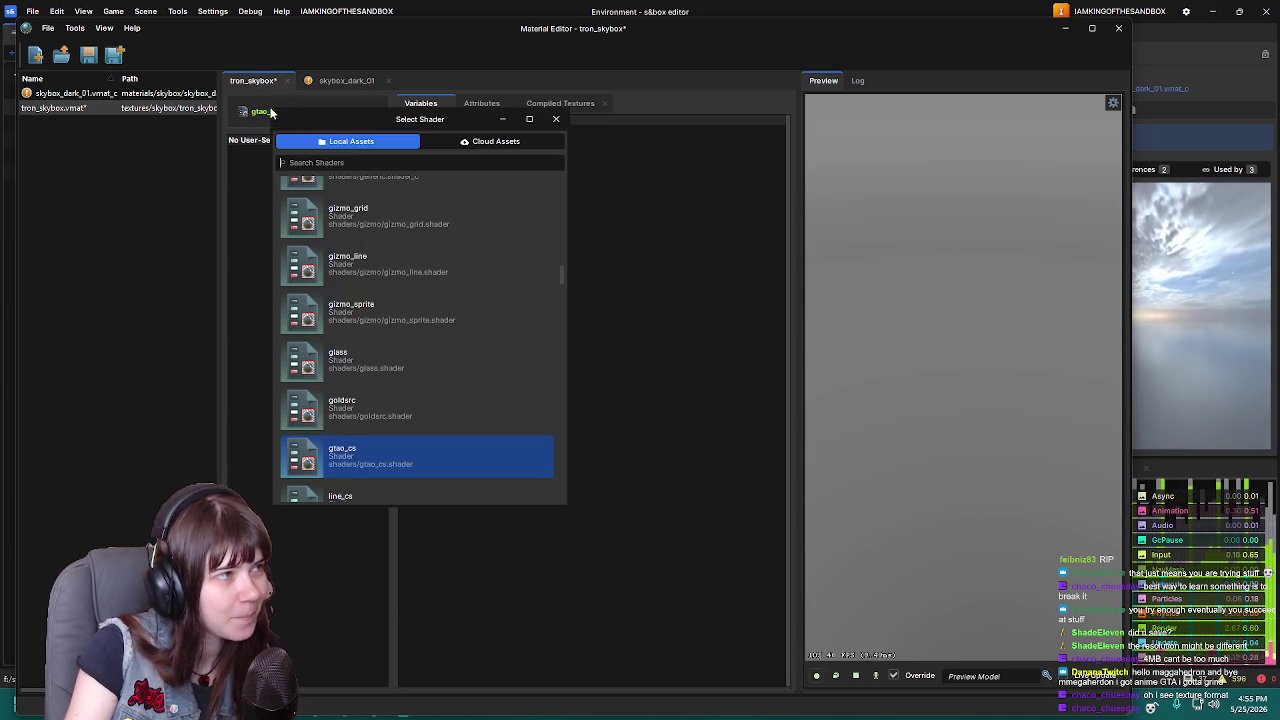
{"action": "scroll", "coordinate": [430, 335], "scroll_direction": "down", "scroll_amount": 5}
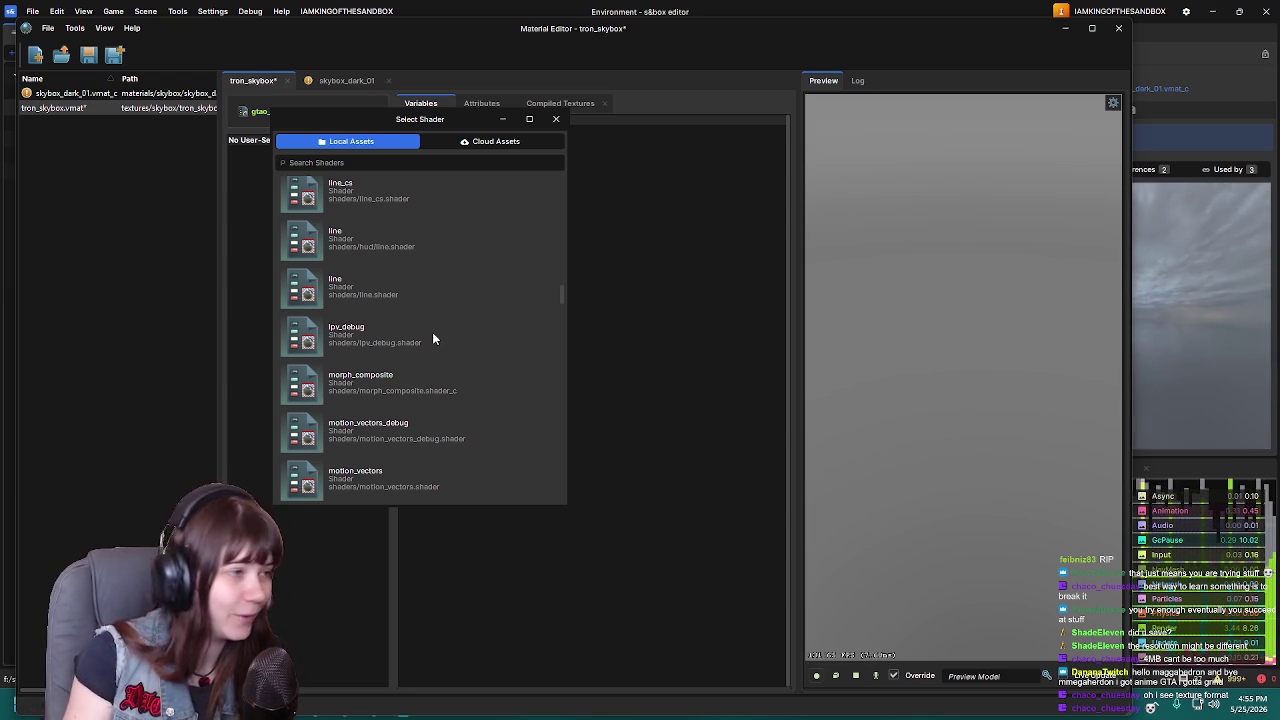
{"action": "scroll", "coordinate": [432, 339], "scroll_direction": "down", "scroll_amount": 2}
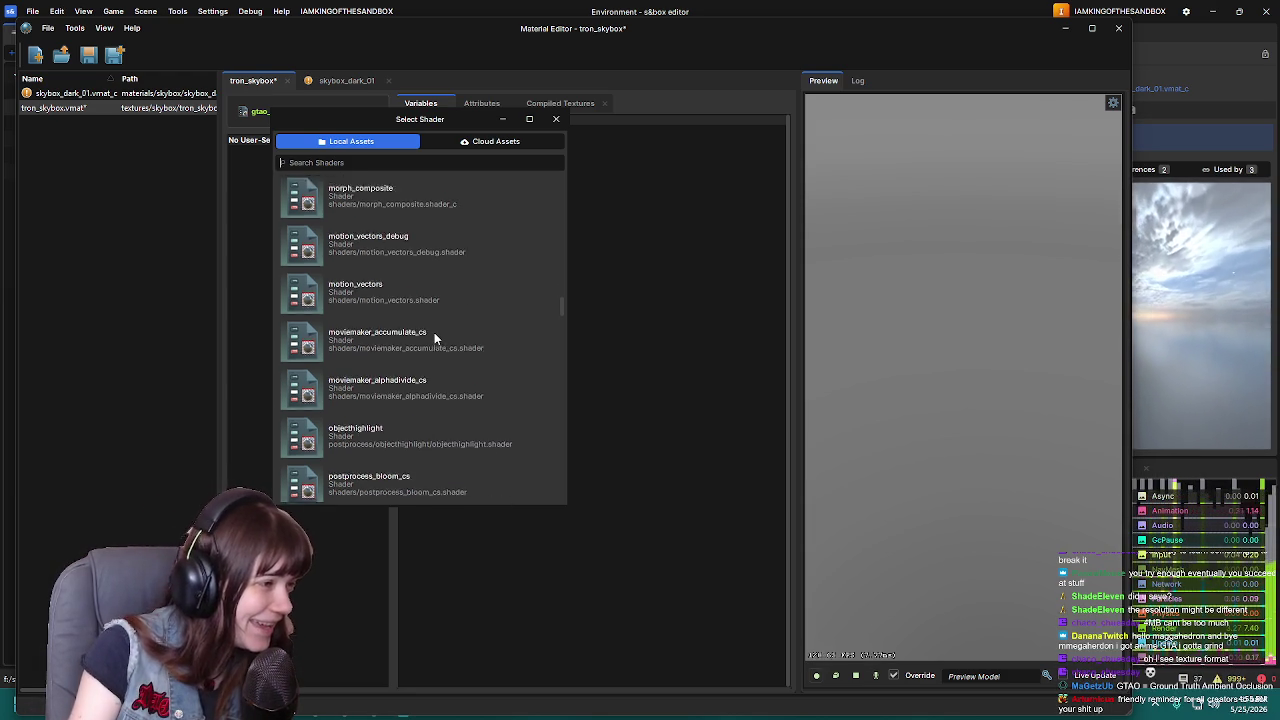
{"action": "scroll", "coordinate": [433, 333], "scroll_direction": "down", "scroll_amount": 2}
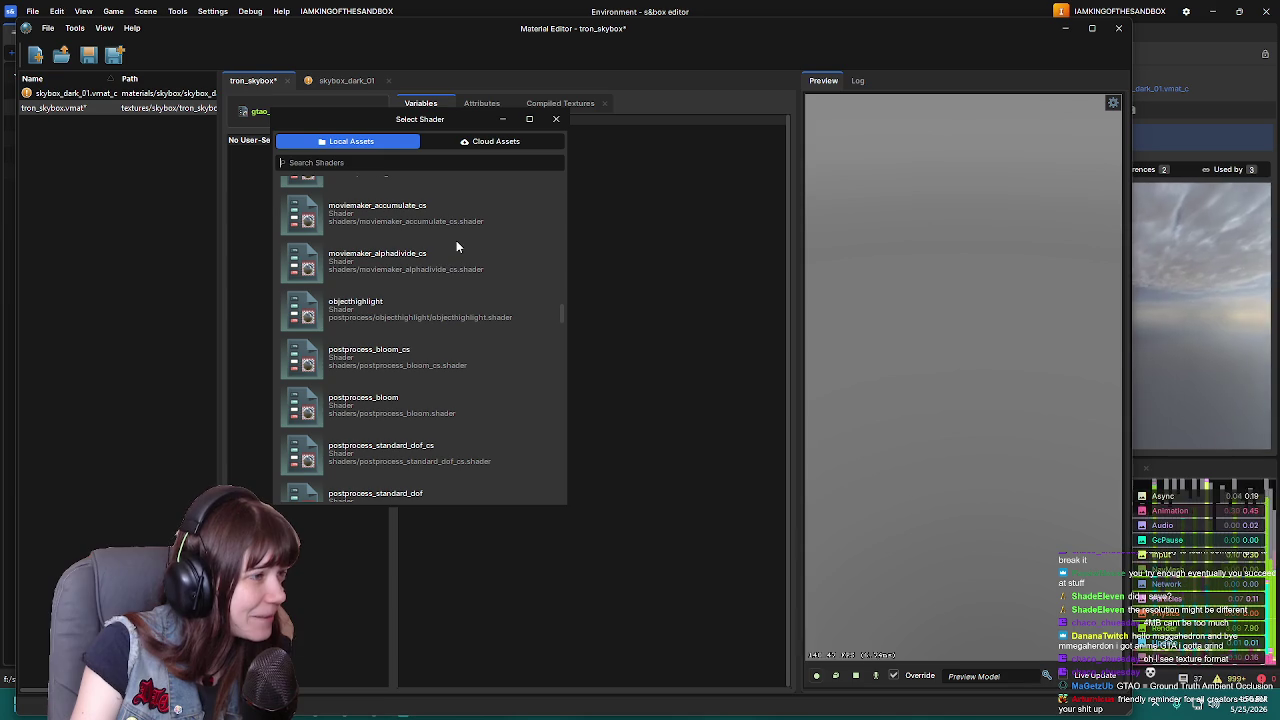
{"action": "scroll", "coordinate": [430, 340], "scroll_direction": "down", "scroll_amount": 2}
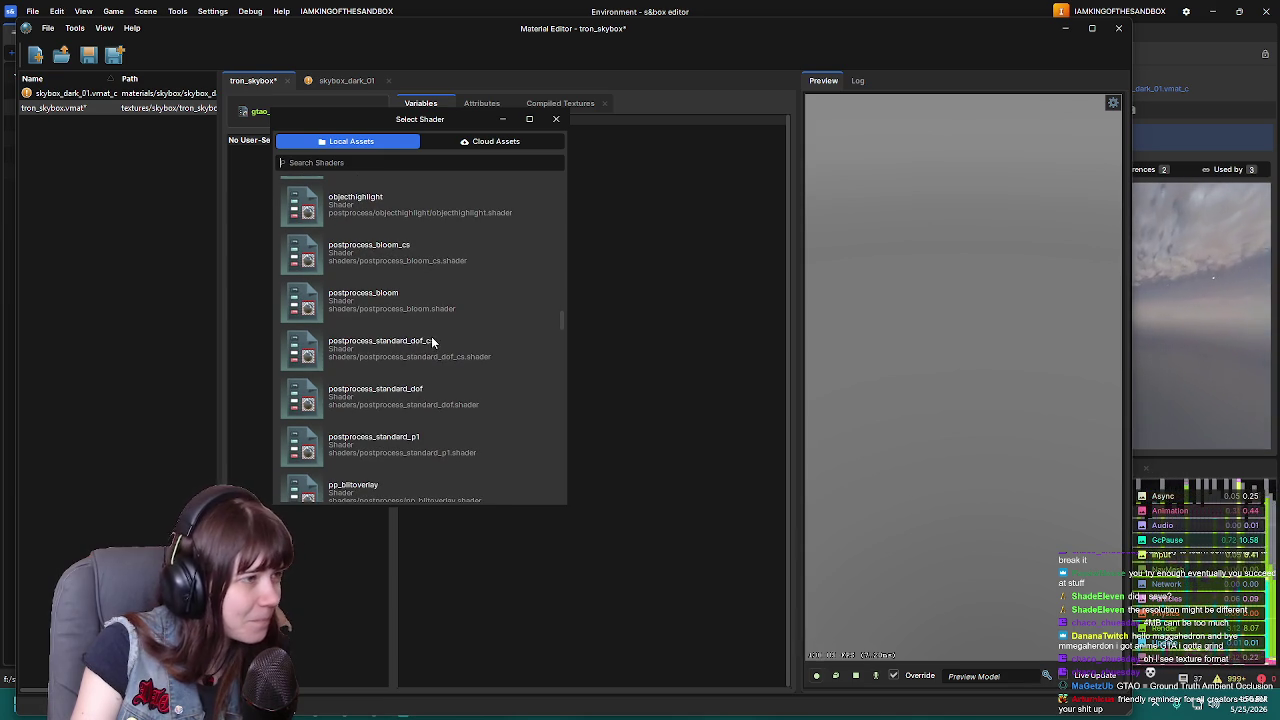
{"action": "scroll", "coordinate": [433, 314], "scroll_direction": "down", "scroll_amount": 6}
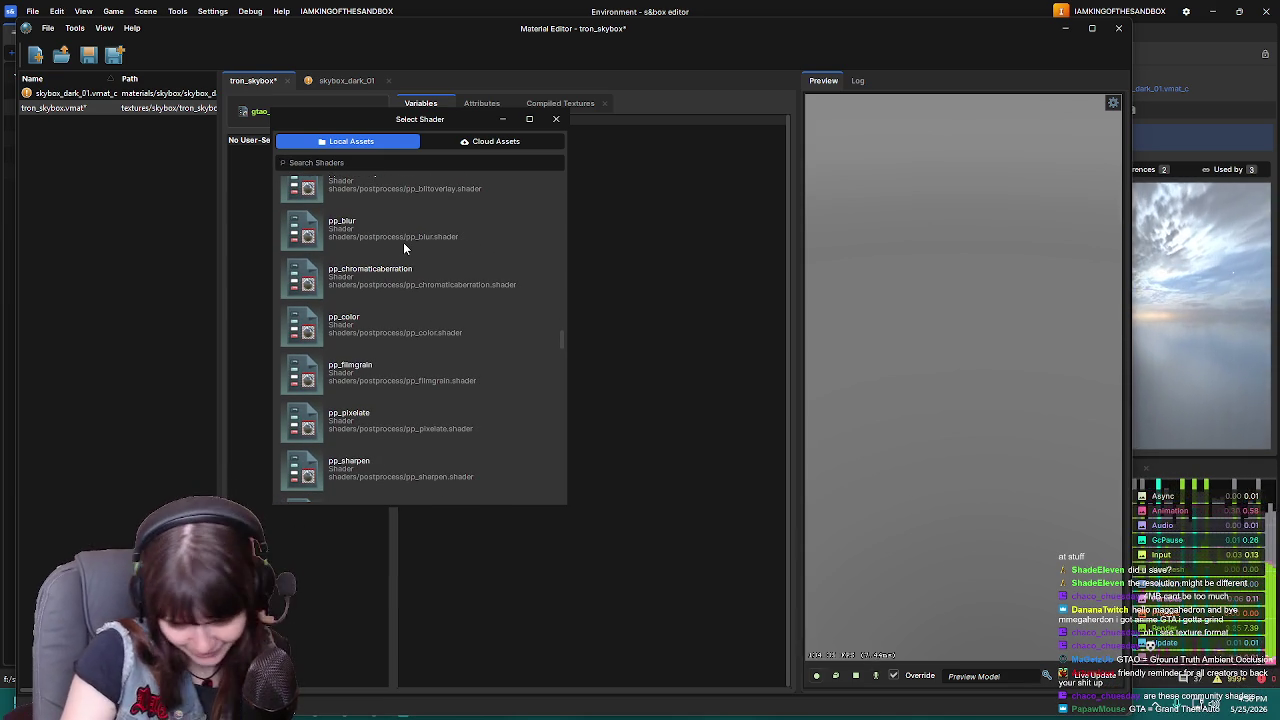
{"action": "scroll", "coordinate": [403, 245], "scroll_direction": "down", "scroll_amount": 4}
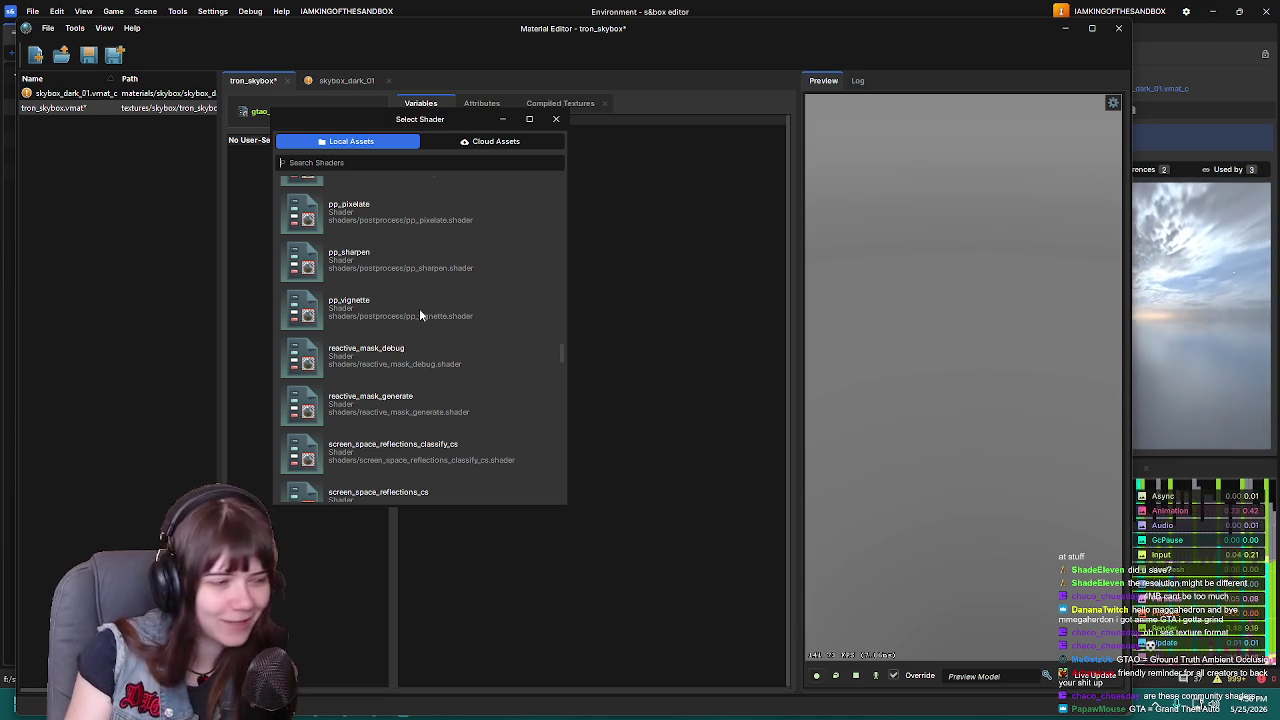
{"action": "scroll", "coordinate": [419, 308], "scroll_direction": "up", "scroll_amount": 10}
{"action": "left_click", "coordinate": [413, 356]}
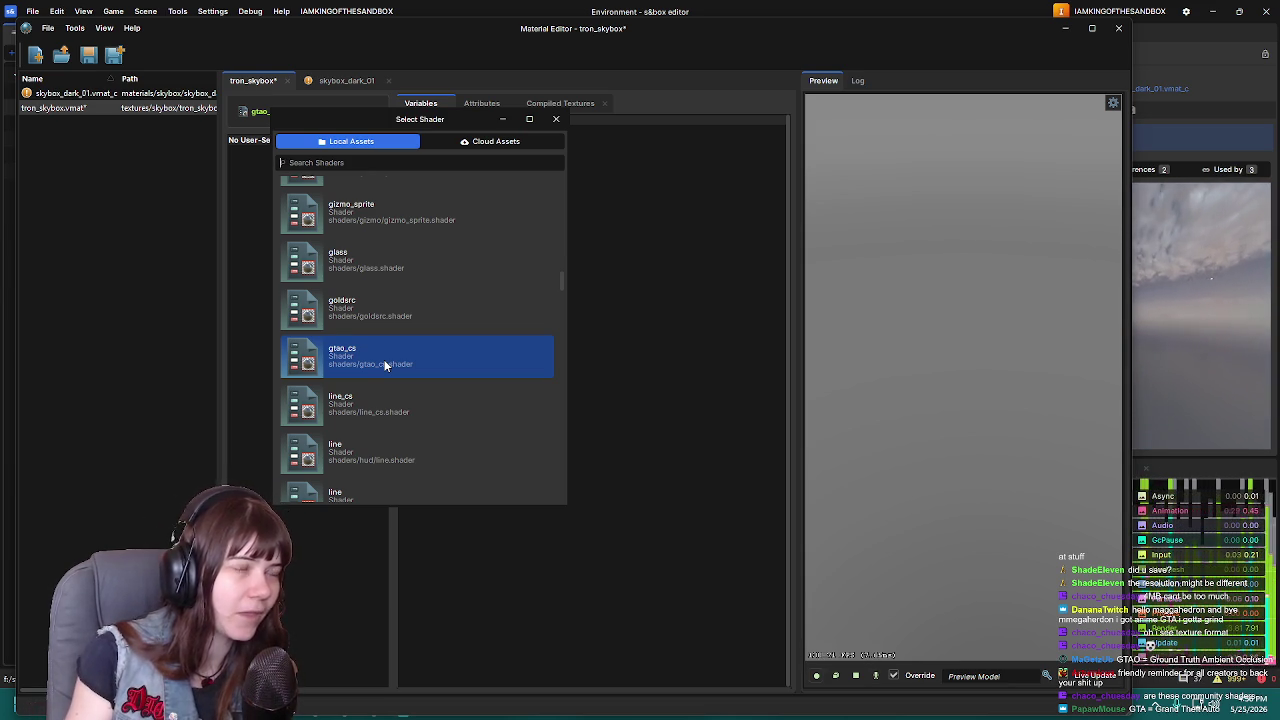
{"action": "left_click", "coordinate": [445, 141]}
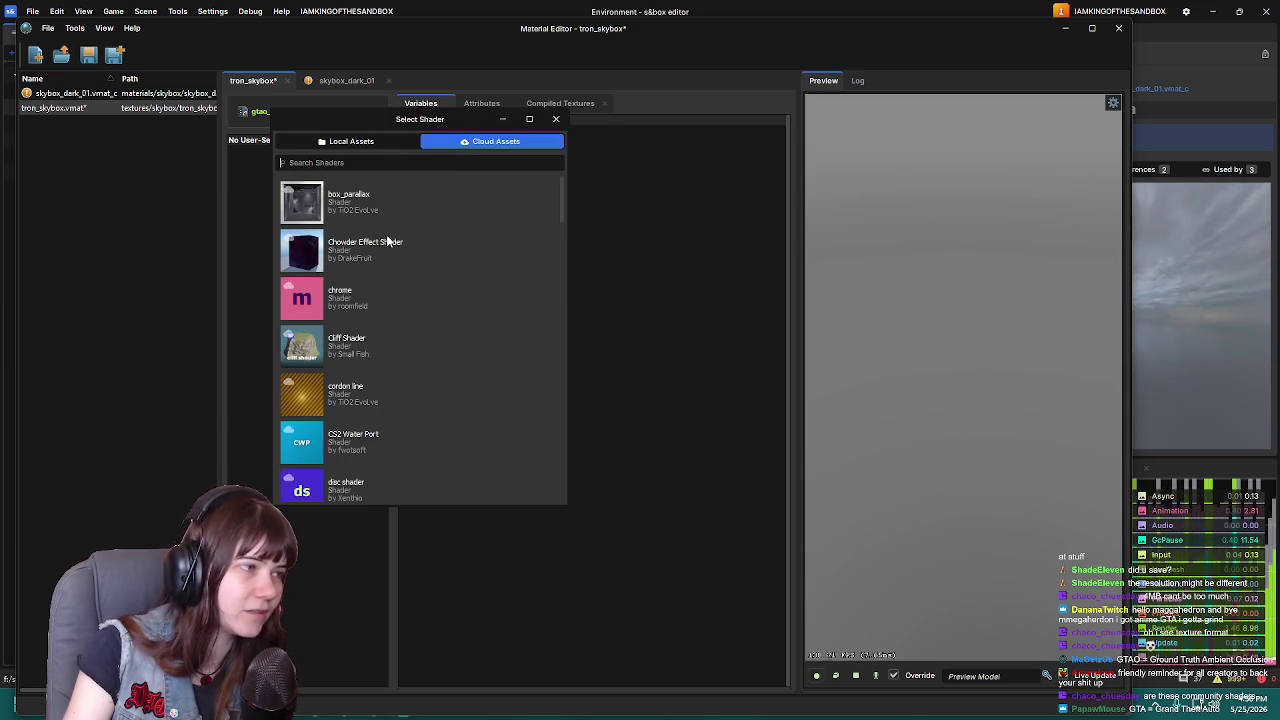
Scroll the cloud shaders, then return to Local Assets and scroll through the local shaders
{"action": "scroll", "coordinate": [387, 296], "scroll_direction": "down", "scroll_amount": 5}
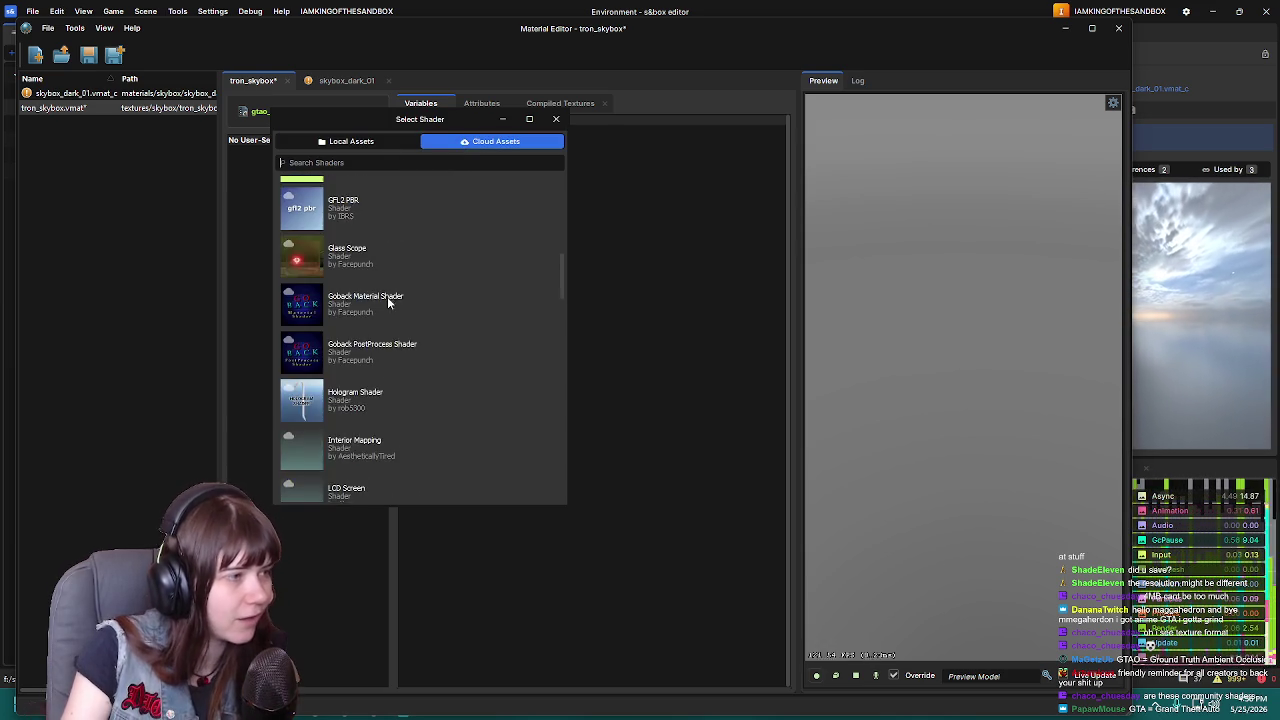
{"action": "scroll", "coordinate": [387, 296], "scroll_direction": "down", "scroll_amount": 10}
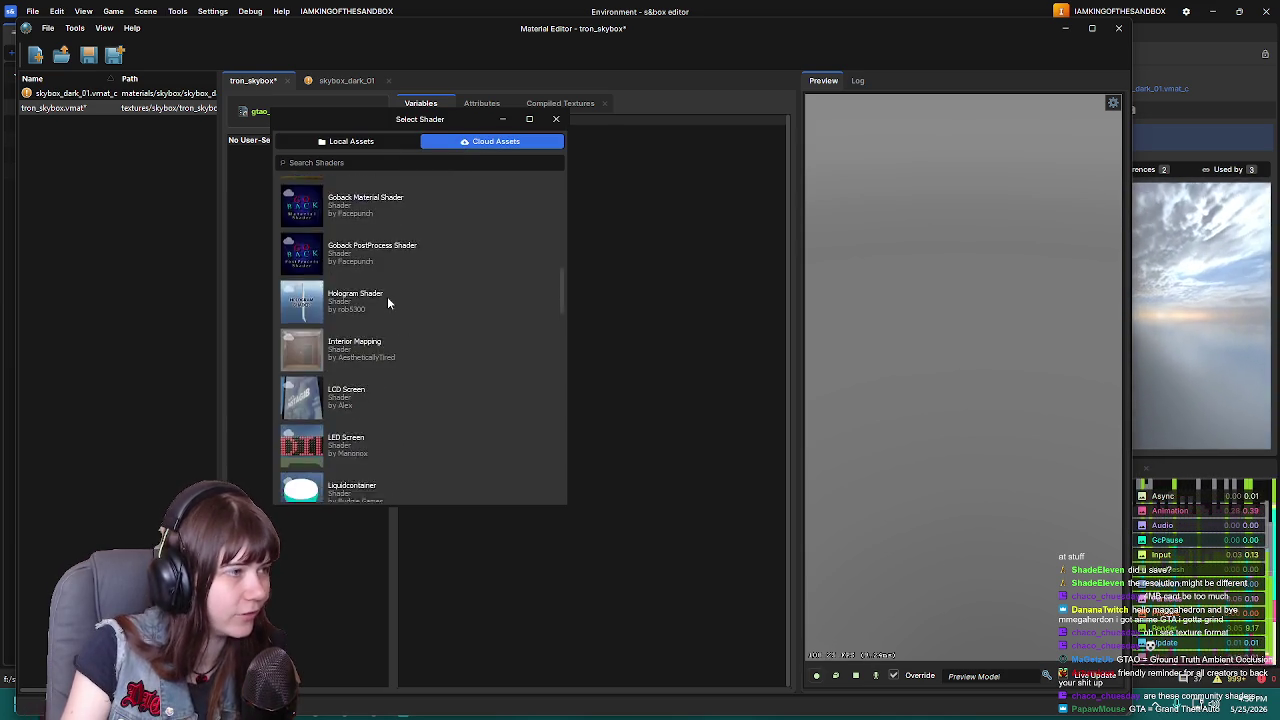
{"action": "left_click", "coordinate": [369, 144]}
{"action": "scroll", "coordinate": [348, 347], "scroll_direction": "down", "scroll_amount": 5}
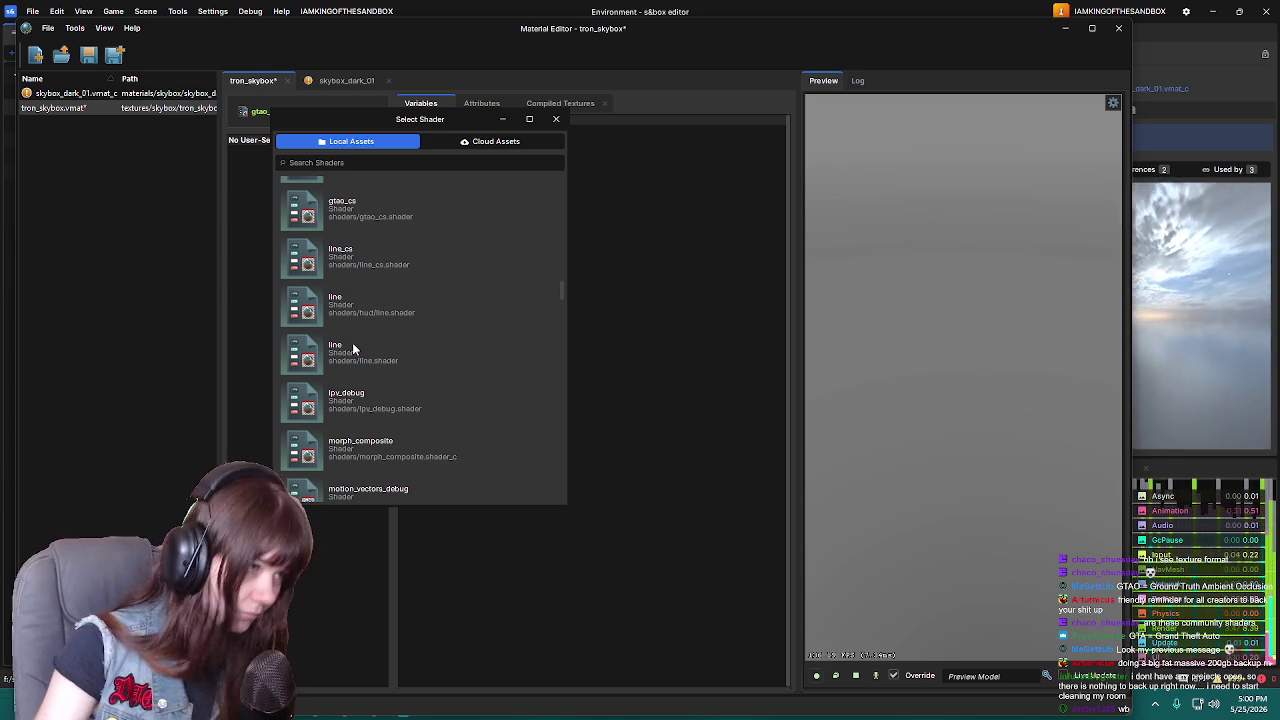
{"action": "scroll", "coordinate": [448, 334], "scroll_direction": "down", "scroll_amount": 15}
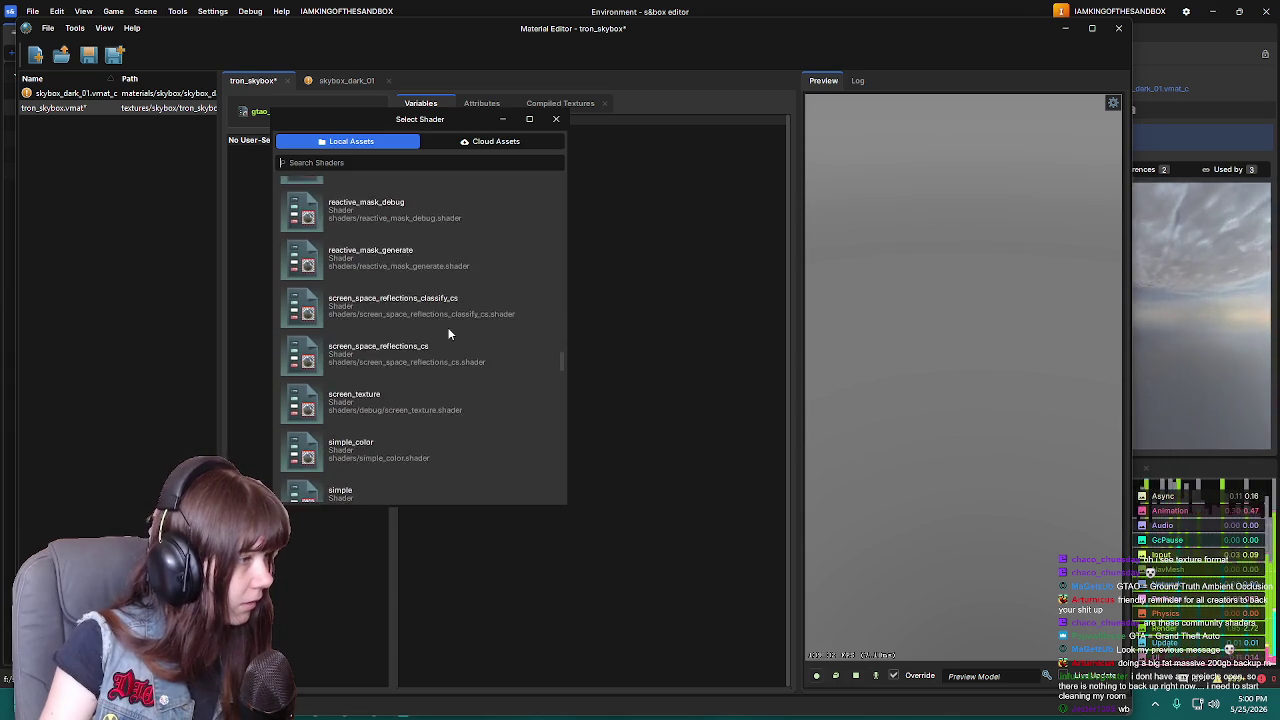
{"action": "scroll", "coordinate": [396, 347], "scroll_direction": "up", "scroll_amount": 5}
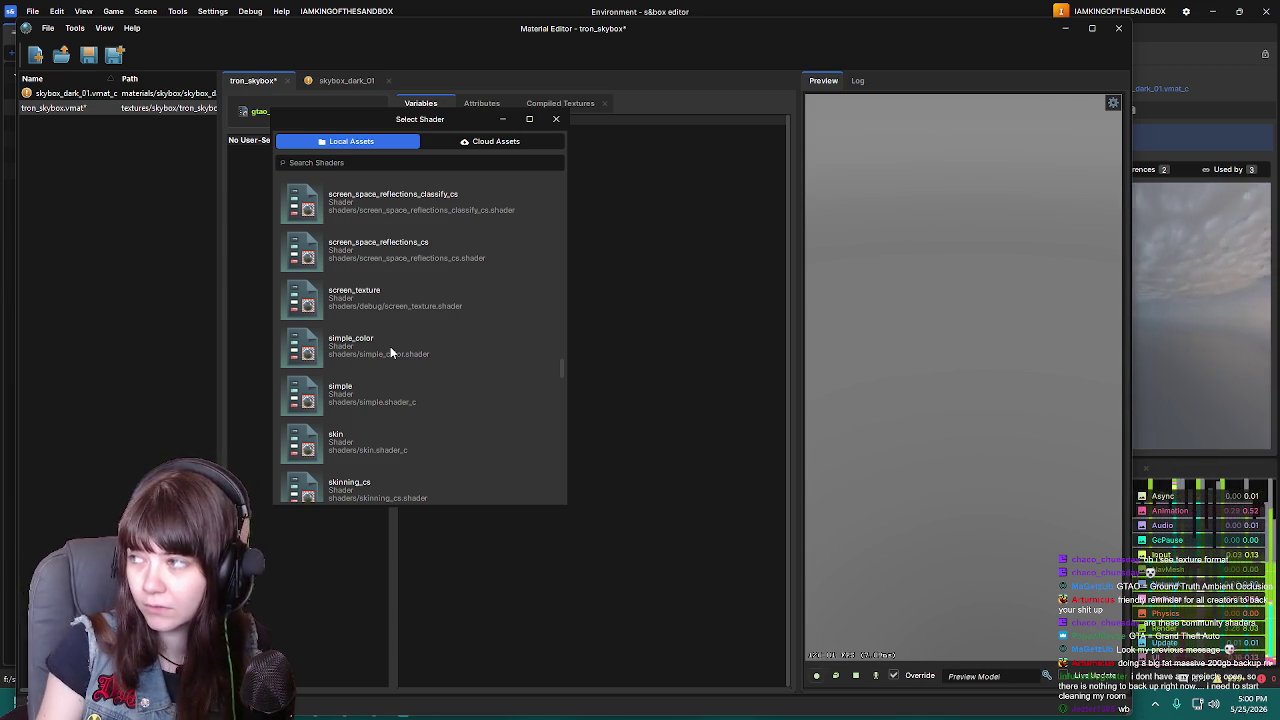
{"action": "scroll", "coordinate": [390, 346], "scroll_direction": "down", "scroll_amount": 3}
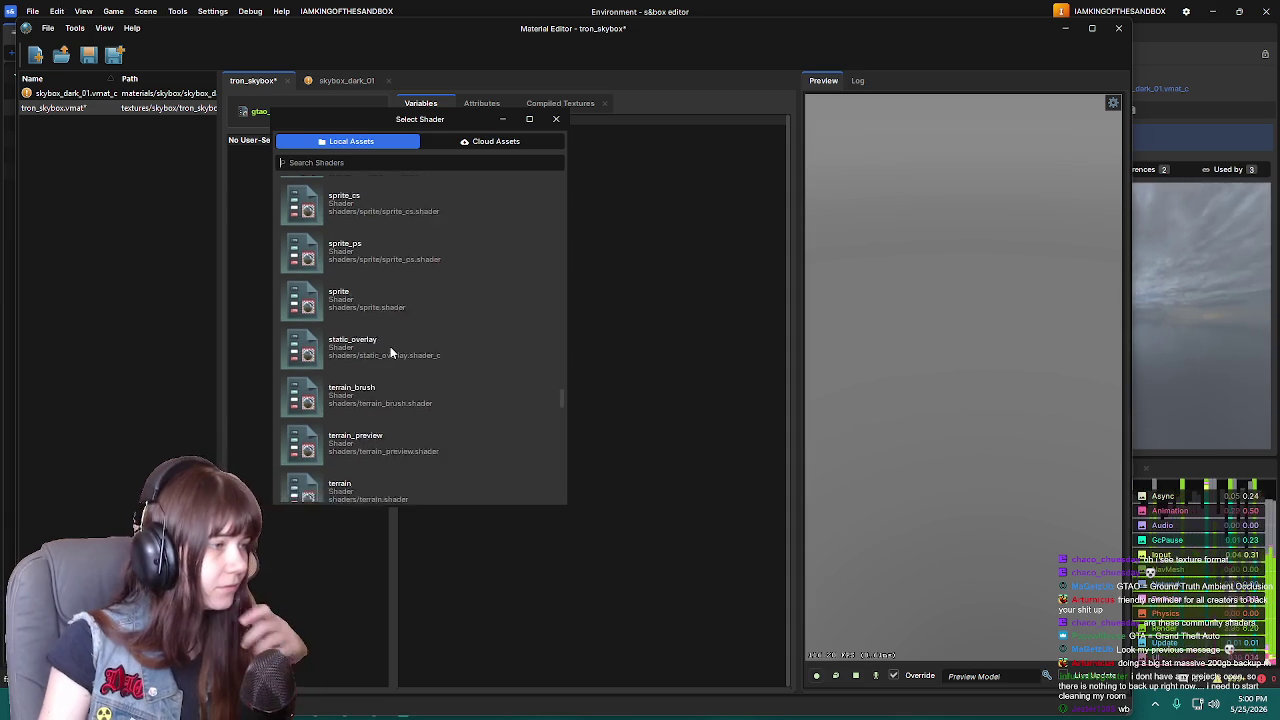
{"action": "scroll", "coordinate": [390, 346], "scroll_direction": "up", "scroll_amount": 3}
Apply the skin shader to tron_skybox, glance at skybox_dark_01, and bring up the shader picker
{"action": "double_click", "coordinate": [350, 444]}
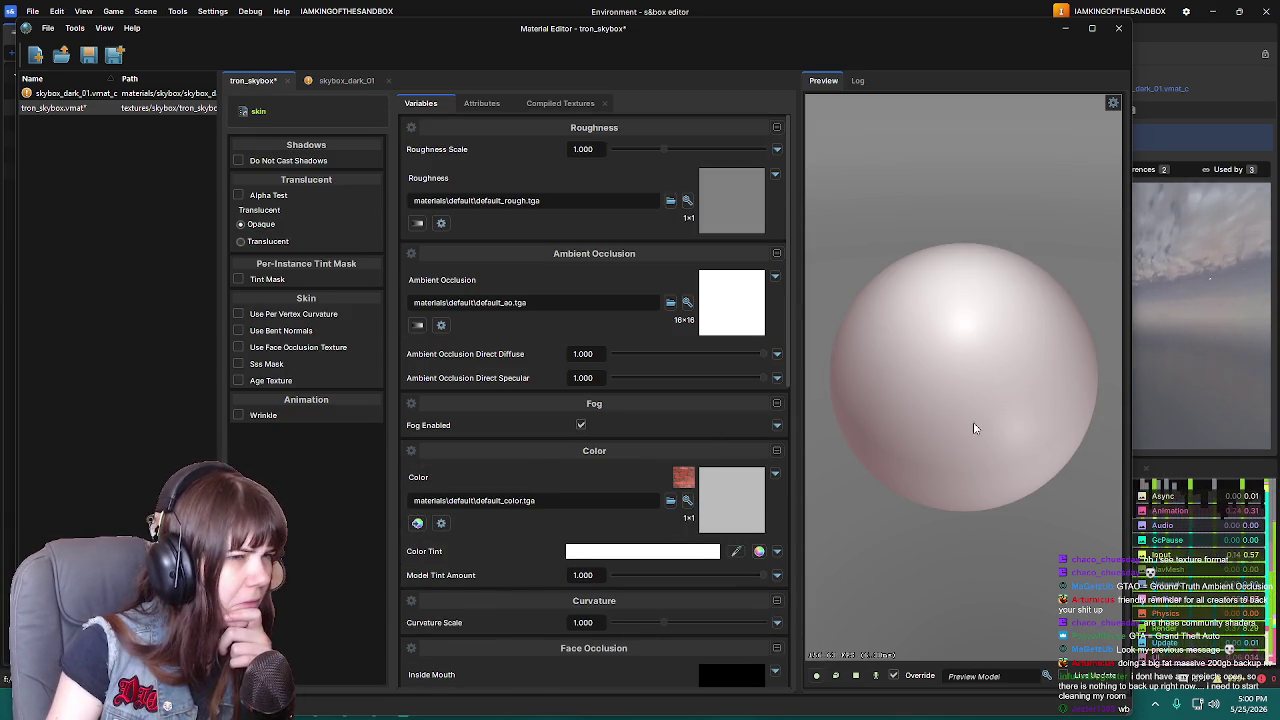
{"action": "scroll", "coordinate": [565, 520], "scroll_direction": "down", "scroll_amount": 5}
{"action": "scroll", "coordinate": [565, 480], "scroll_direction": "up", "scroll_amount": 5}
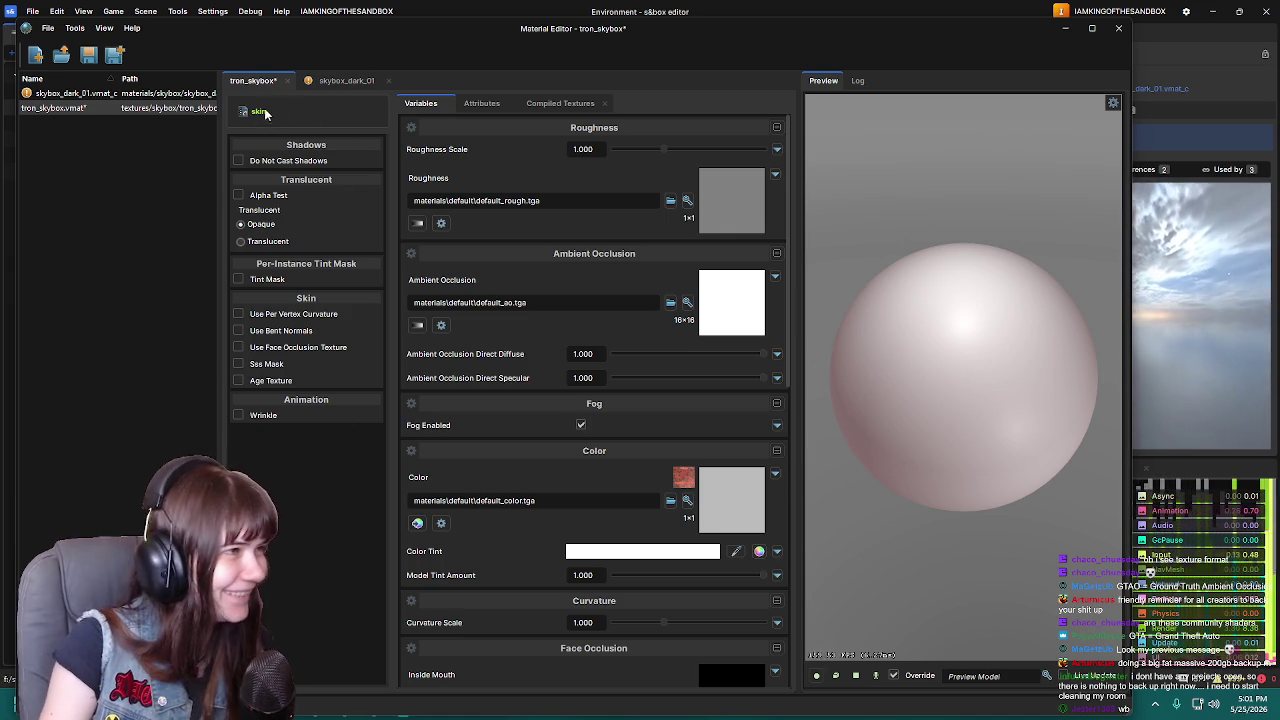
{"action": "left_click", "coordinate": [317, 84]}
{"action": "left_click", "coordinate": [253, 80]}
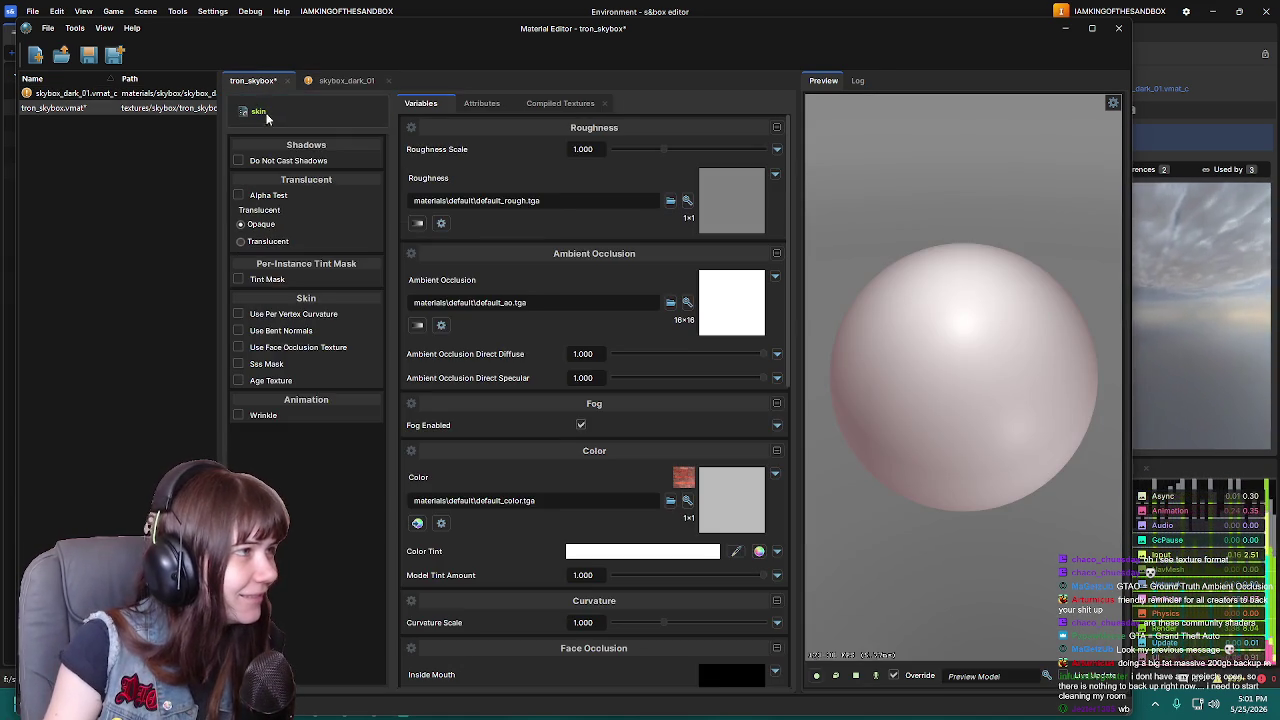
{"action": "left_click", "coordinate": [264, 113]}
Find 'sky' in the local shader list and apply it, restoring tron_skybox's right.png Sky Texture
{"action": "scroll", "coordinate": [417, 336], "scroll_direction": "down", "scroll_amount": 8}
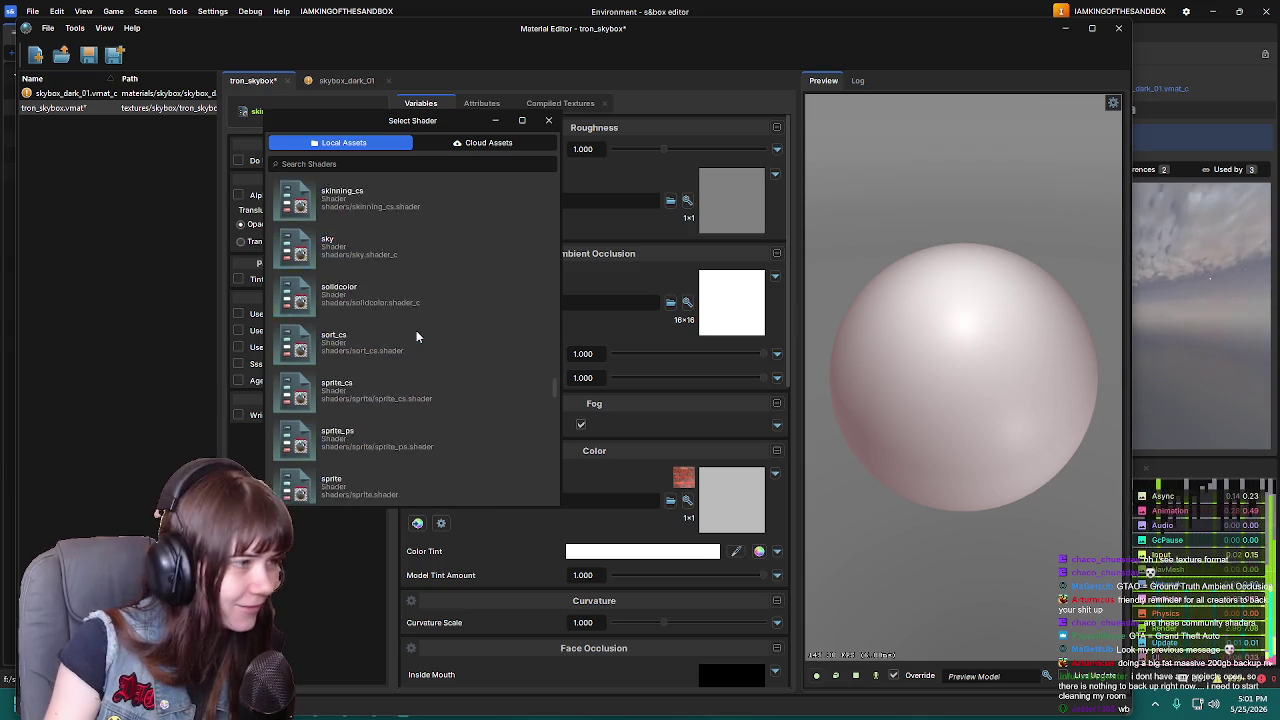
{"action": "scroll", "coordinate": [417, 337], "scroll_direction": "down", "scroll_amount": 10}
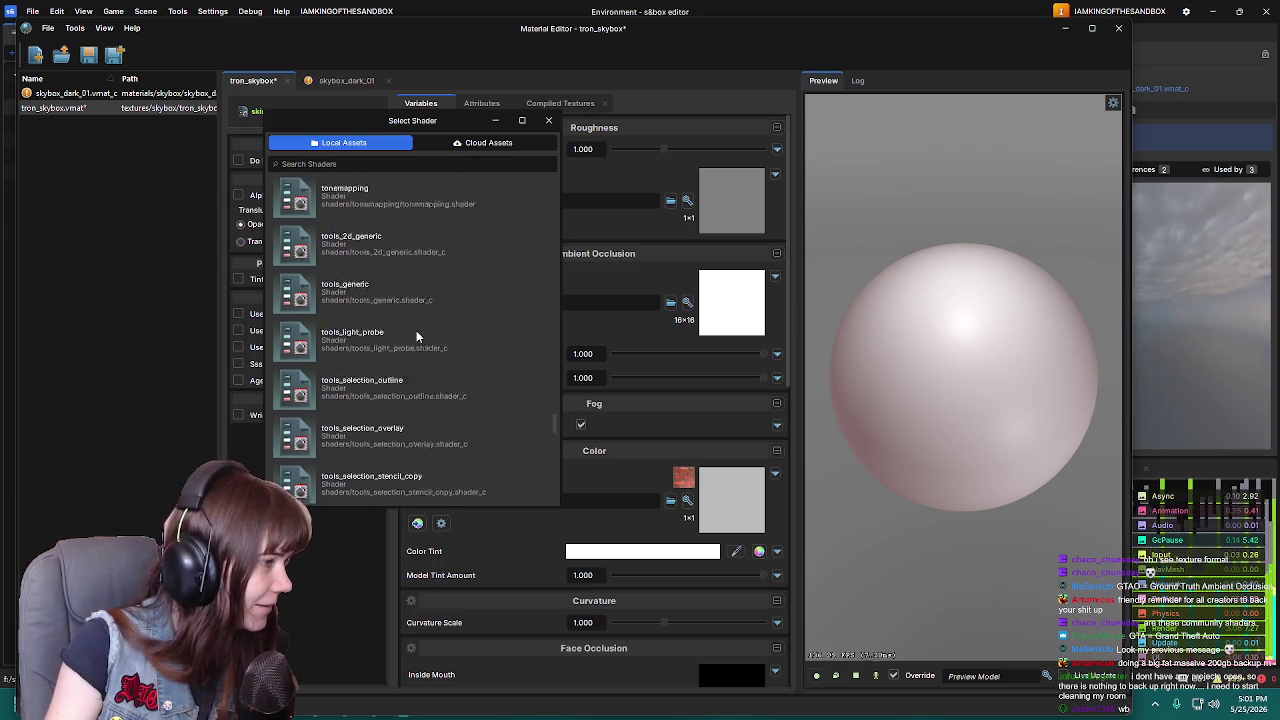
{"action": "scroll", "coordinate": [416, 337], "scroll_direction": "down", "scroll_amount": 10}
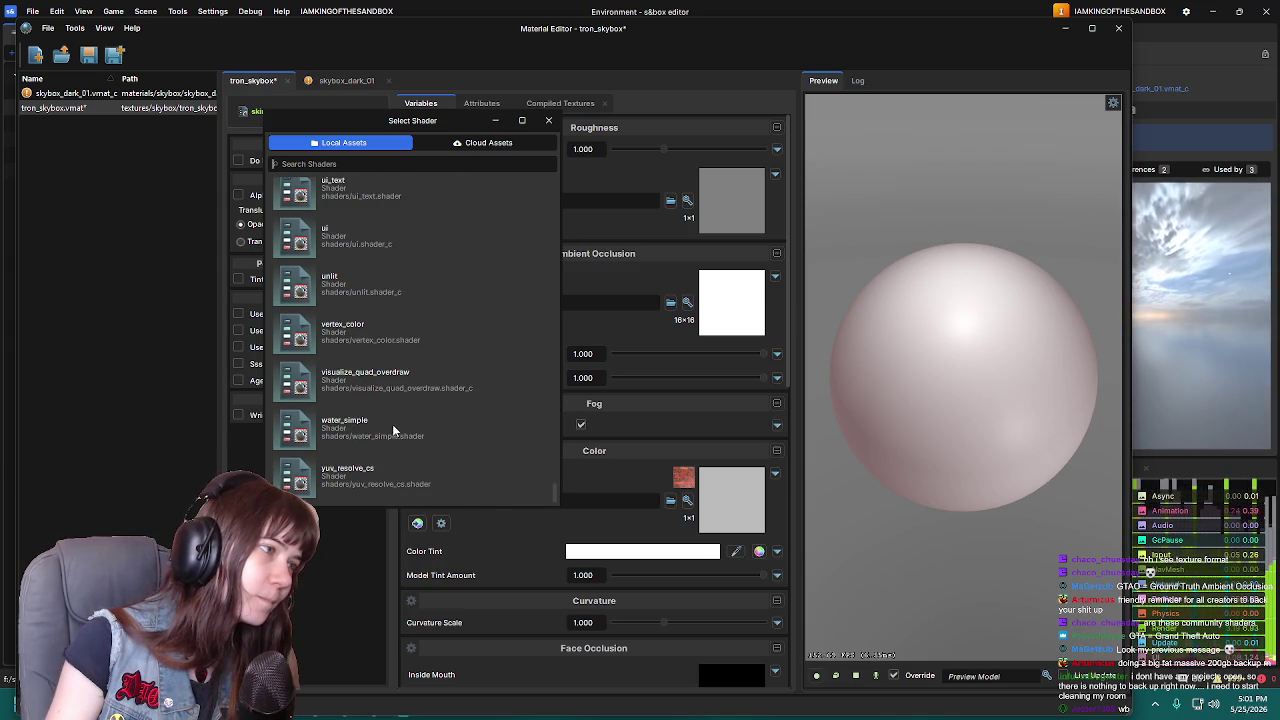
{"action": "scroll", "coordinate": [391, 430], "scroll_direction": "up", "scroll_amount": 1}
{"action": "scroll", "coordinate": [390, 433], "scroll_direction": "up", "scroll_amount": 1}
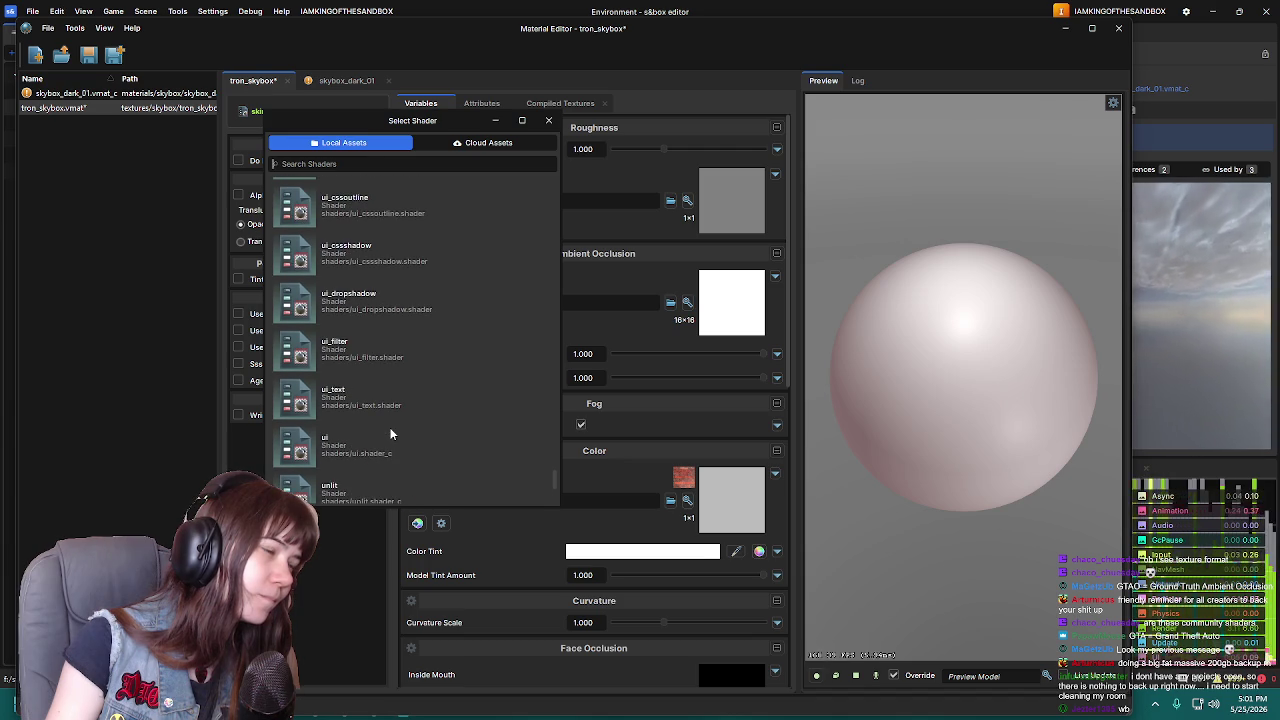
{"action": "scroll", "coordinate": [390, 433], "scroll_direction": "up", "scroll_amount": 1}
{"action": "scroll", "coordinate": [390, 433], "scroll_direction": "up", "scroll_amount": 2}
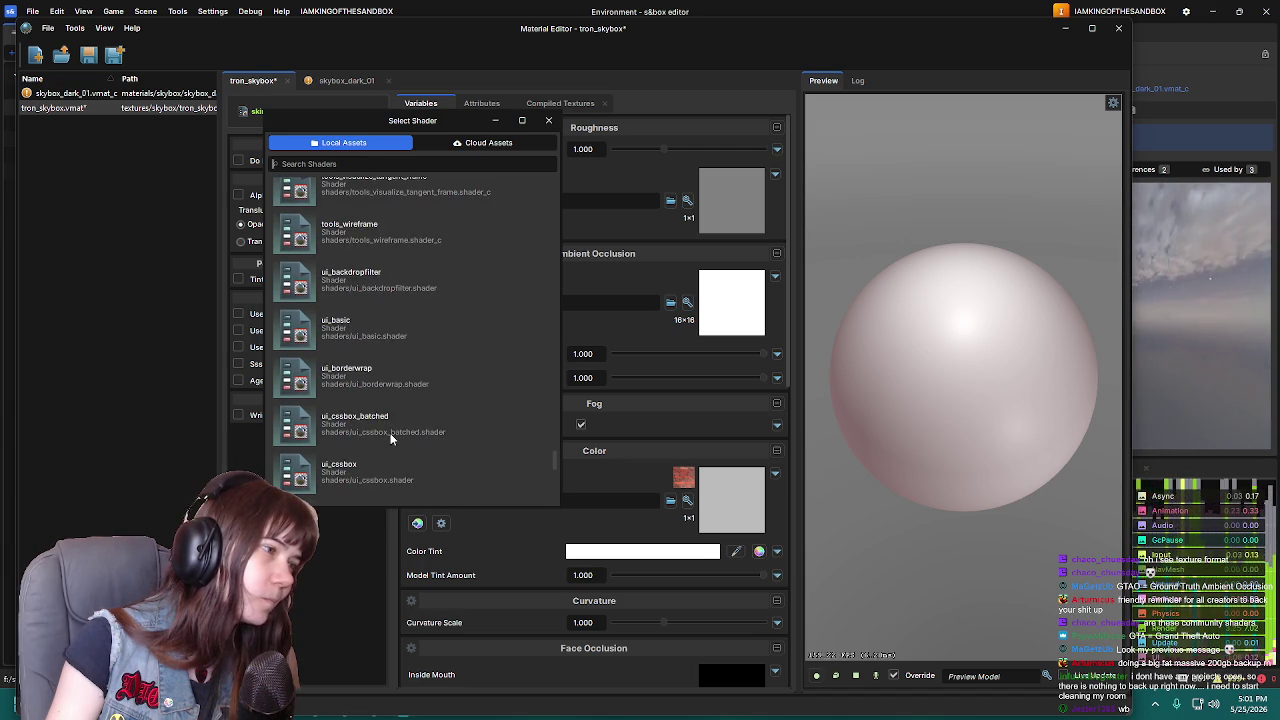
{"action": "scroll", "coordinate": [390, 433], "scroll_direction": "up", "scroll_amount": 2}
{"action": "scroll", "coordinate": [391, 438], "scroll_direction": "up", "scroll_amount": 2}
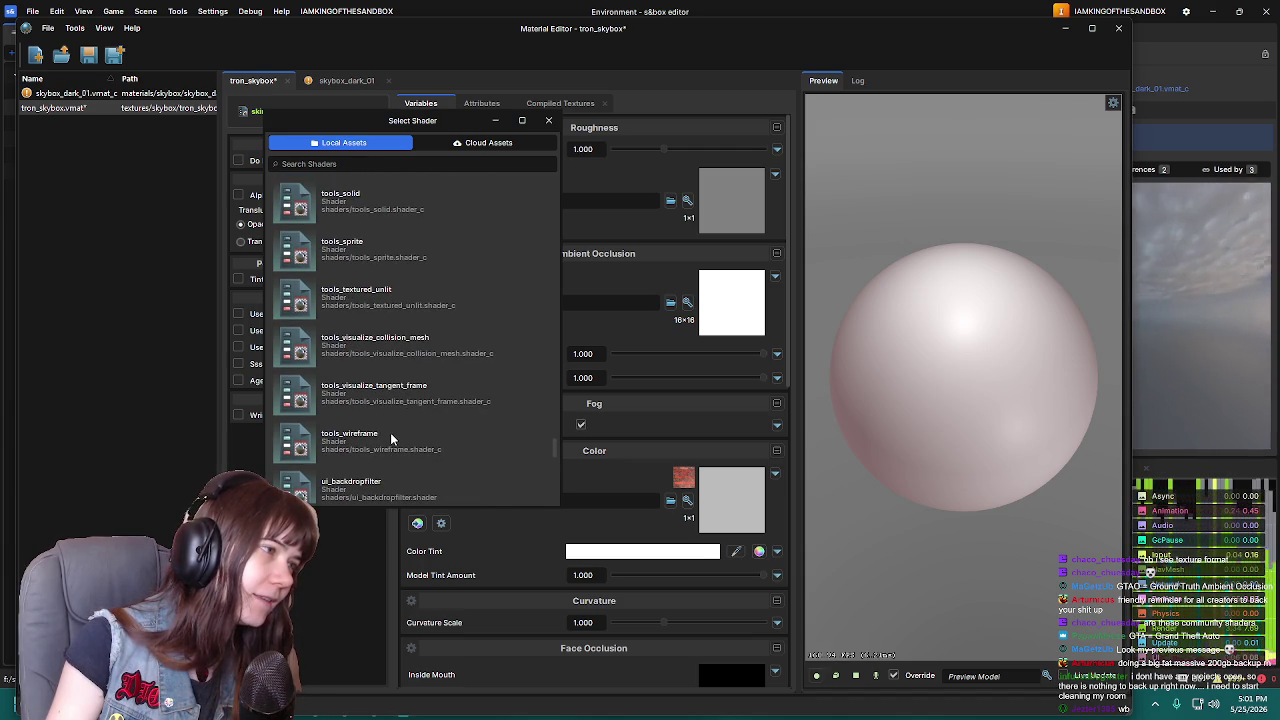
{"action": "scroll", "coordinate": [391, 438], "scroll_direction": "up", "scroll_amount": 2}
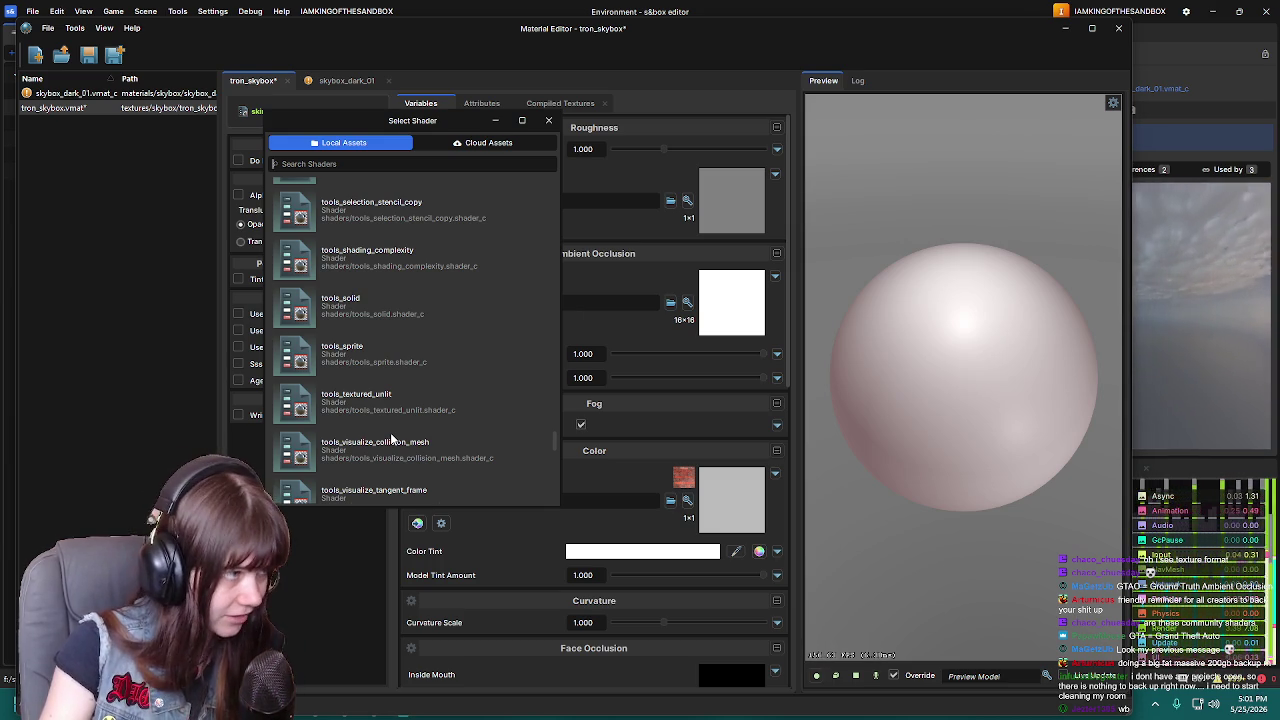
{"action": "scroll", "coordinate": [390, 432], "scroll_direction": "up", "scroll_amount": 5}
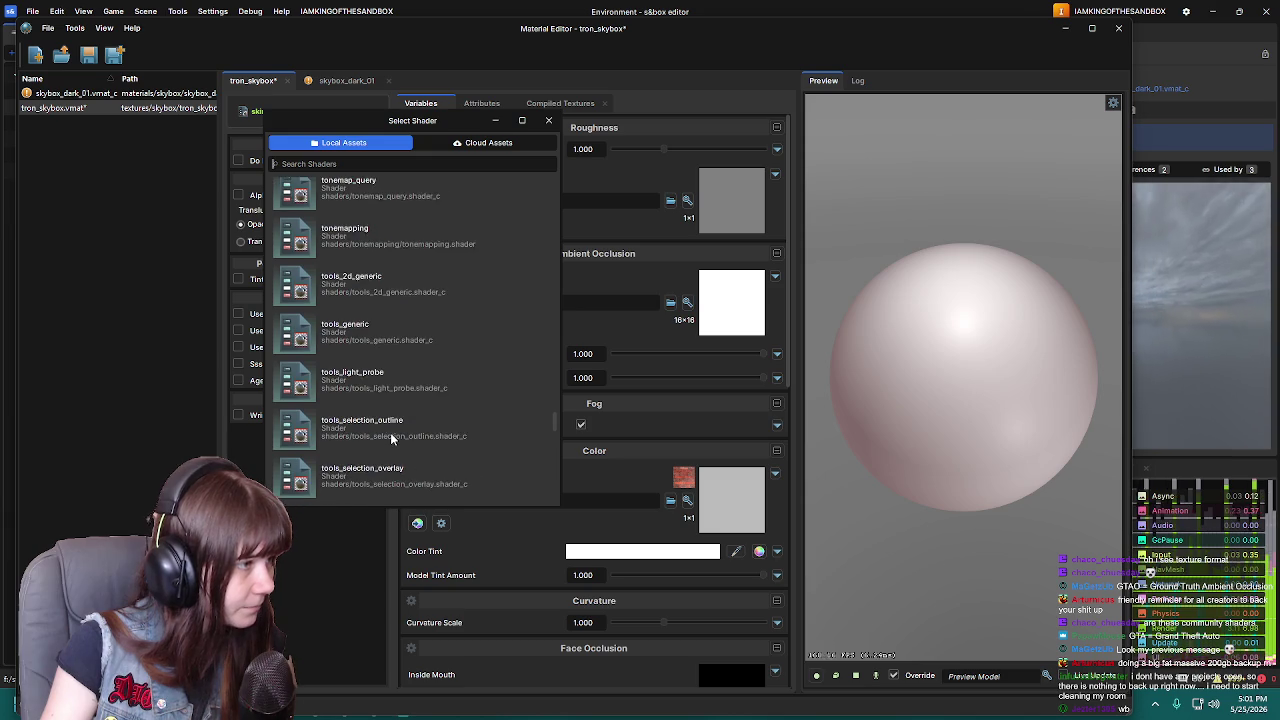
{"action": "scroll", "coordinate": [390, 438], "scroll_direction": "up", "scroll_amount": 6}
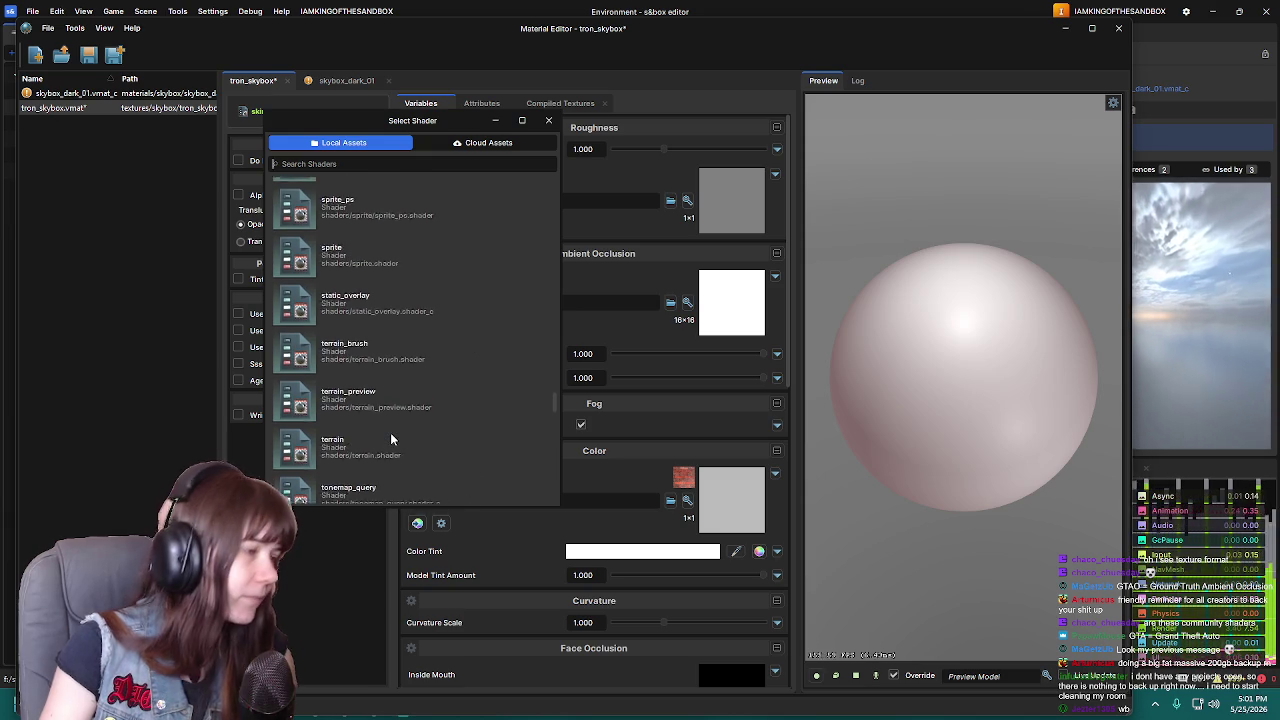
{"action": "scroll", "coordinate": [392, 436], "scroll_direction": "up", "scroll_amount": 1}
{"action": "scroll", "coordinate": [394, 436], "scroll_direction": "up", "scroll_amount": 1}
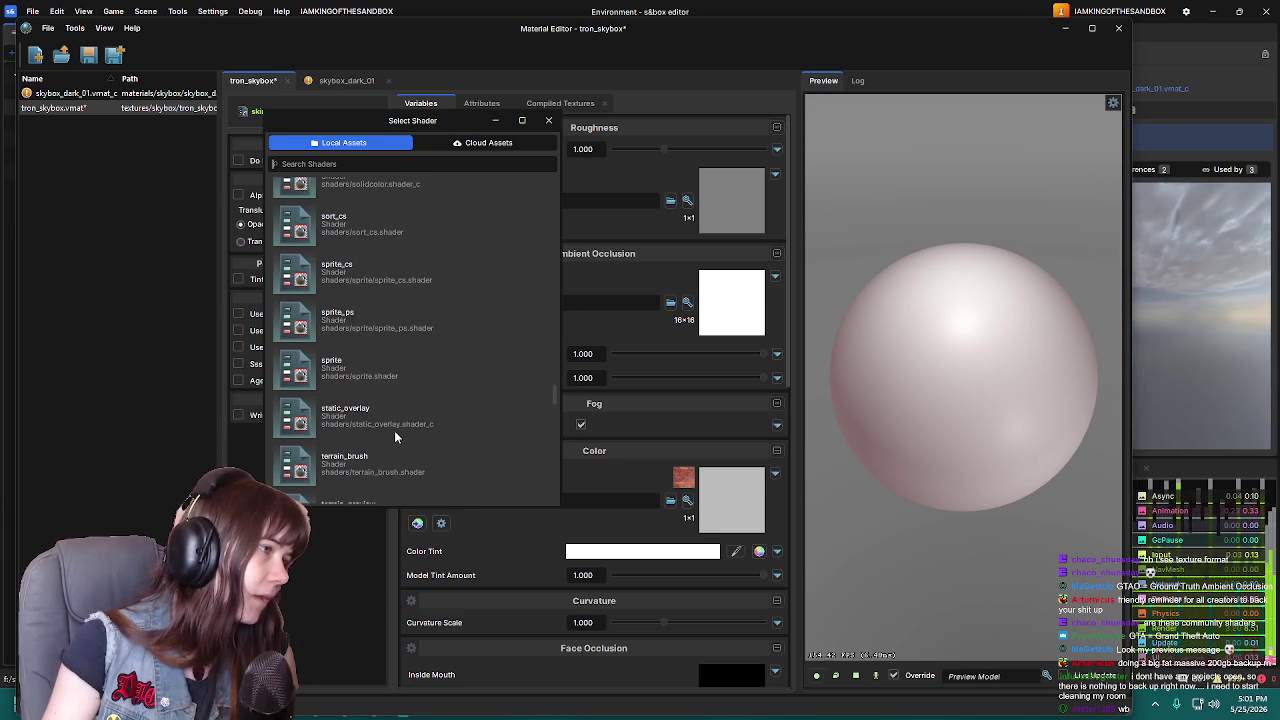
{"action": "scroll", "coordinate": [394, 437], "scroll_direction": "up", "scroll_amount": 4}
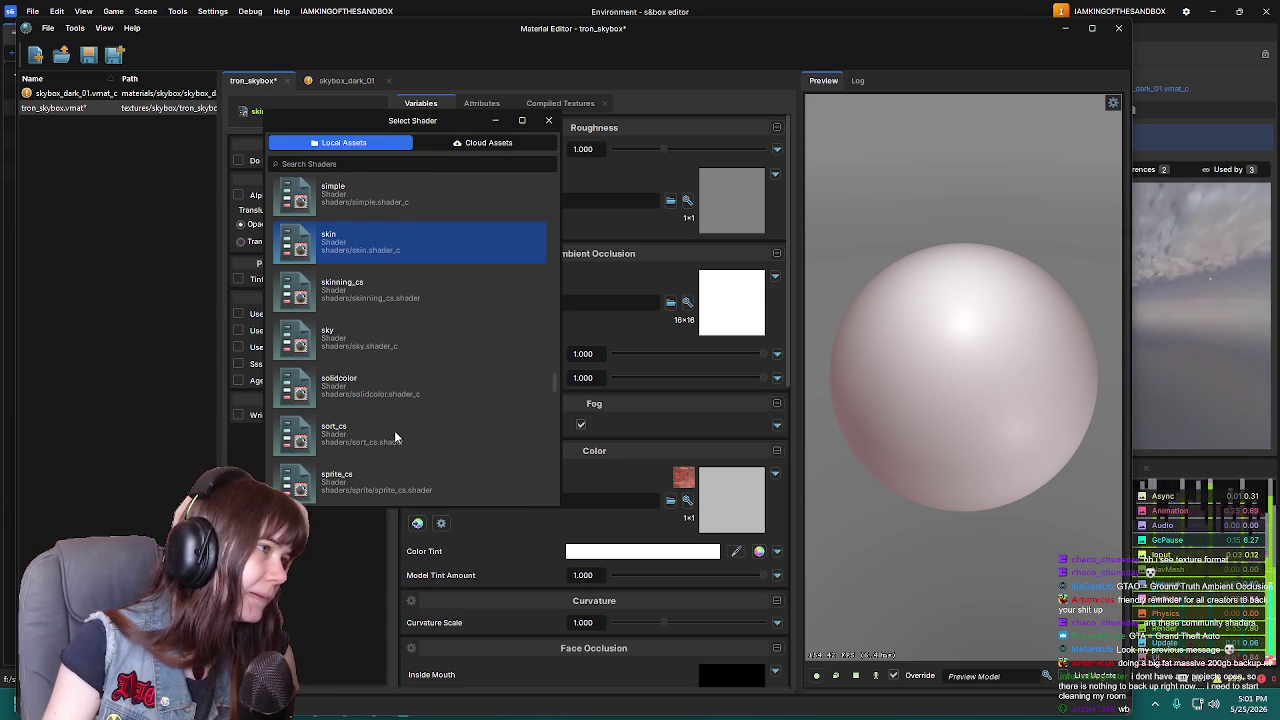
{"action": "double_click", "coordinate": [369, 332]}
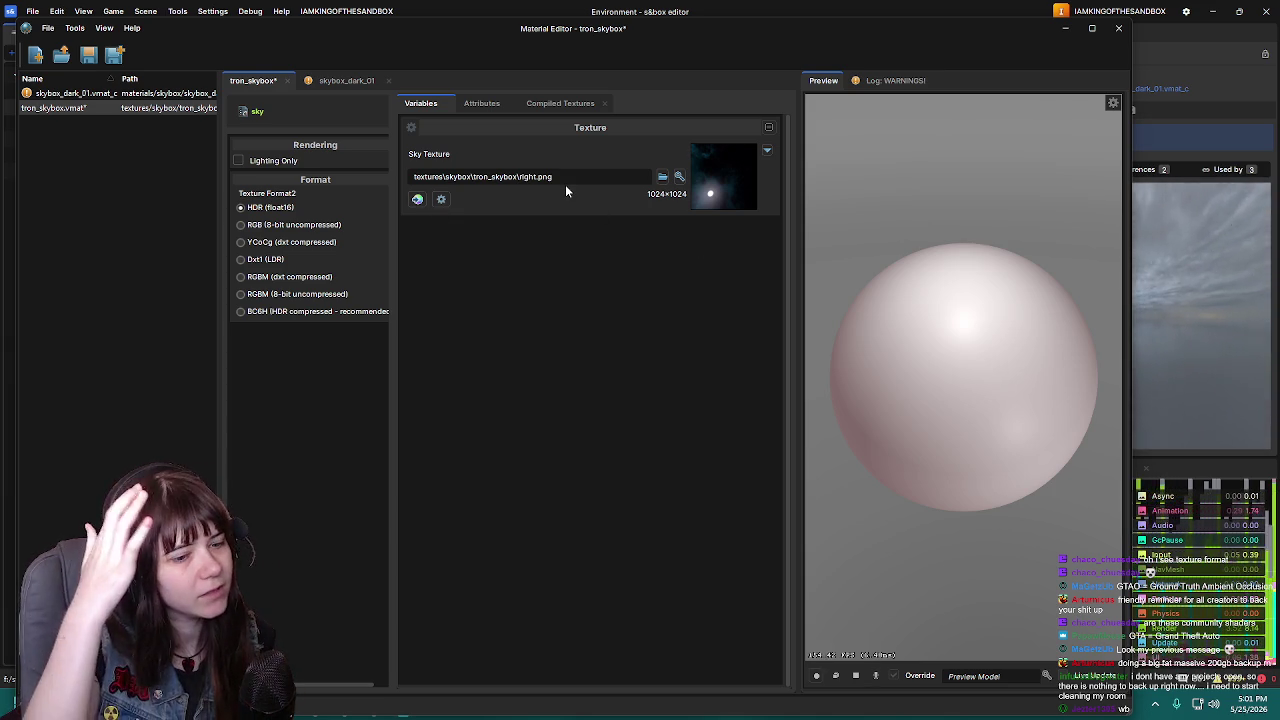
Inspect skybox_dark_01's compiled texture for comparison, viewing it full size and its mip levels
{"action": "left_click", "coordinate": [877, 84]}
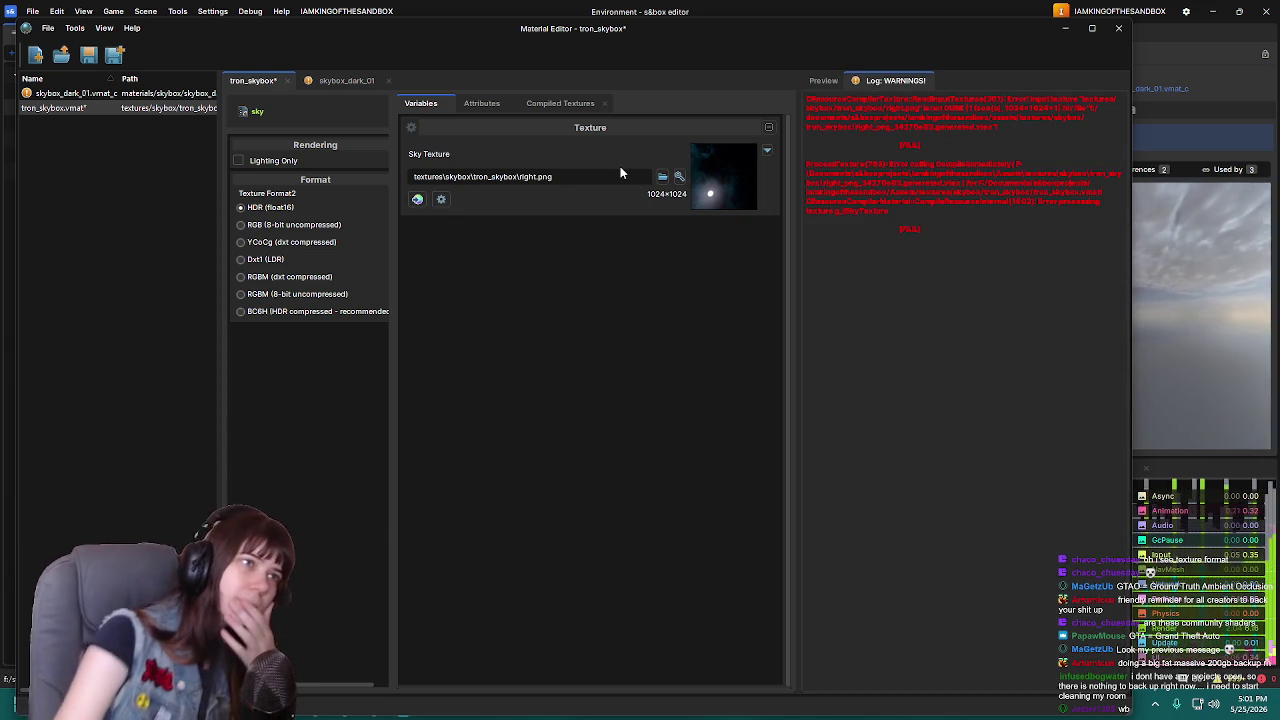
{"action": "left_click", "coordinate": [315, 84]}
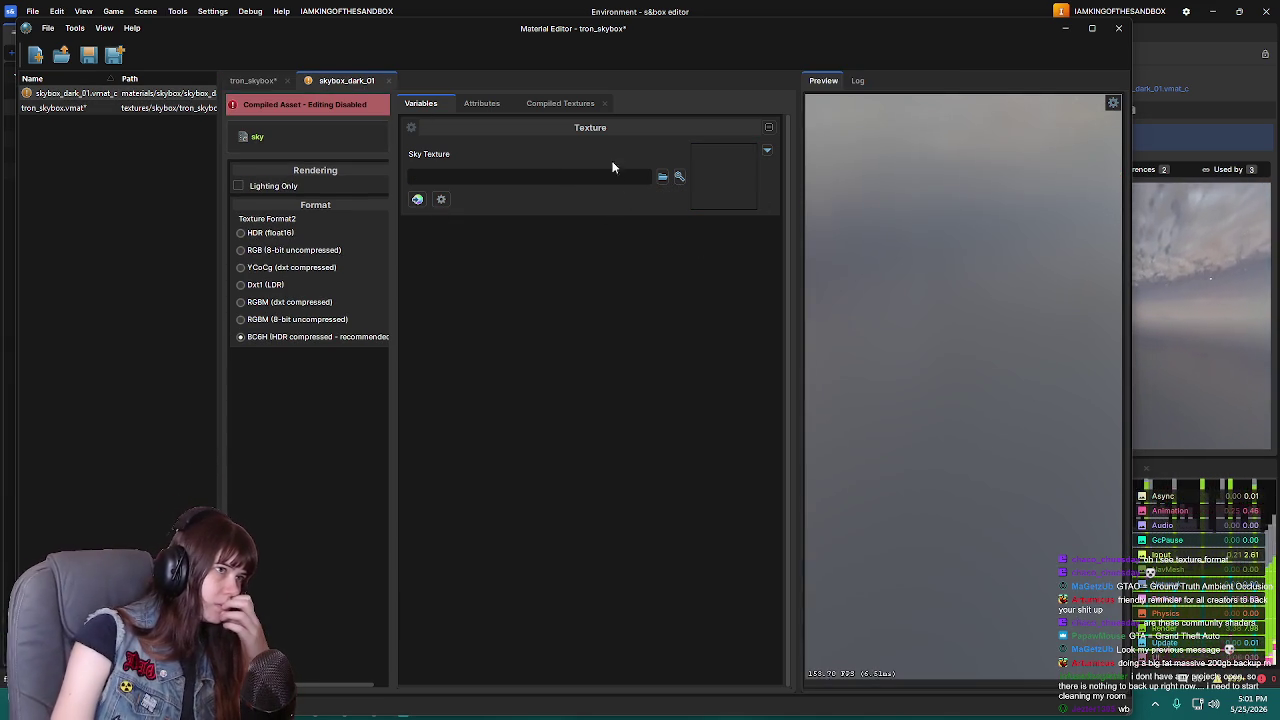
{"action": "left_click", "coordinate": [545, 103]}
{"action": "double_click", "coordinate": [435, 215]}
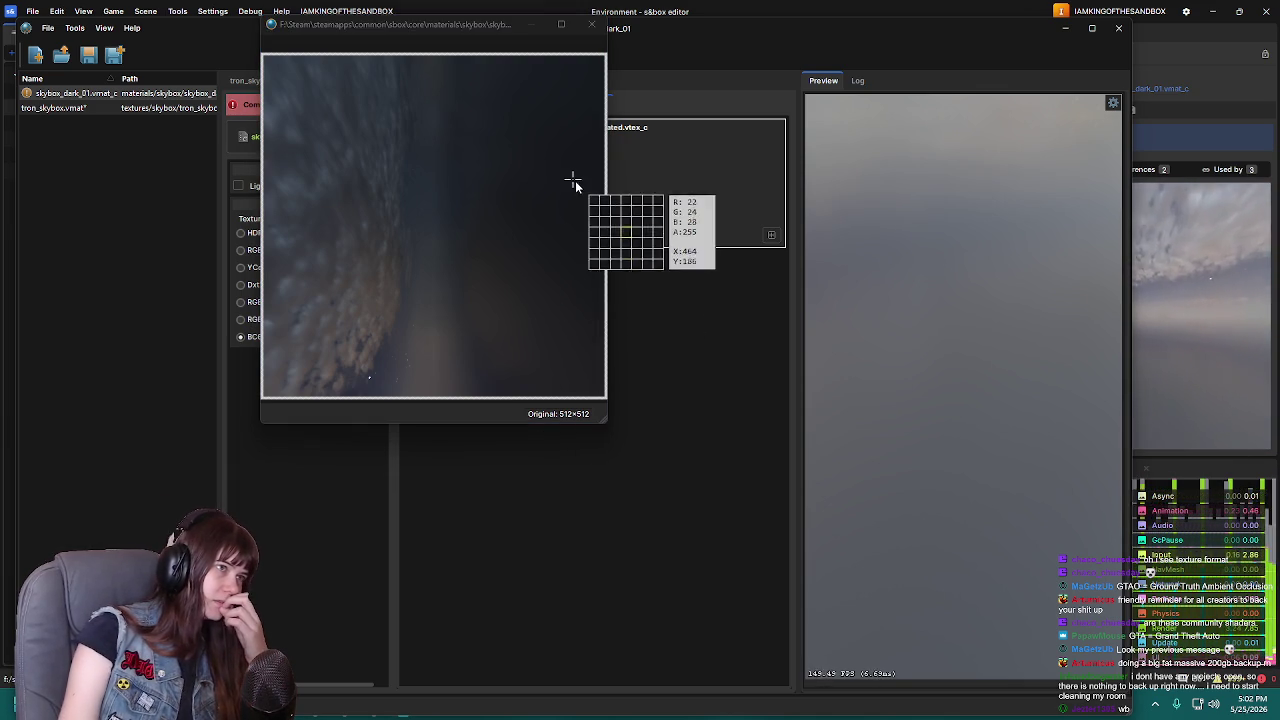
{"action": "left_click", "coordinate": [594, 25]}
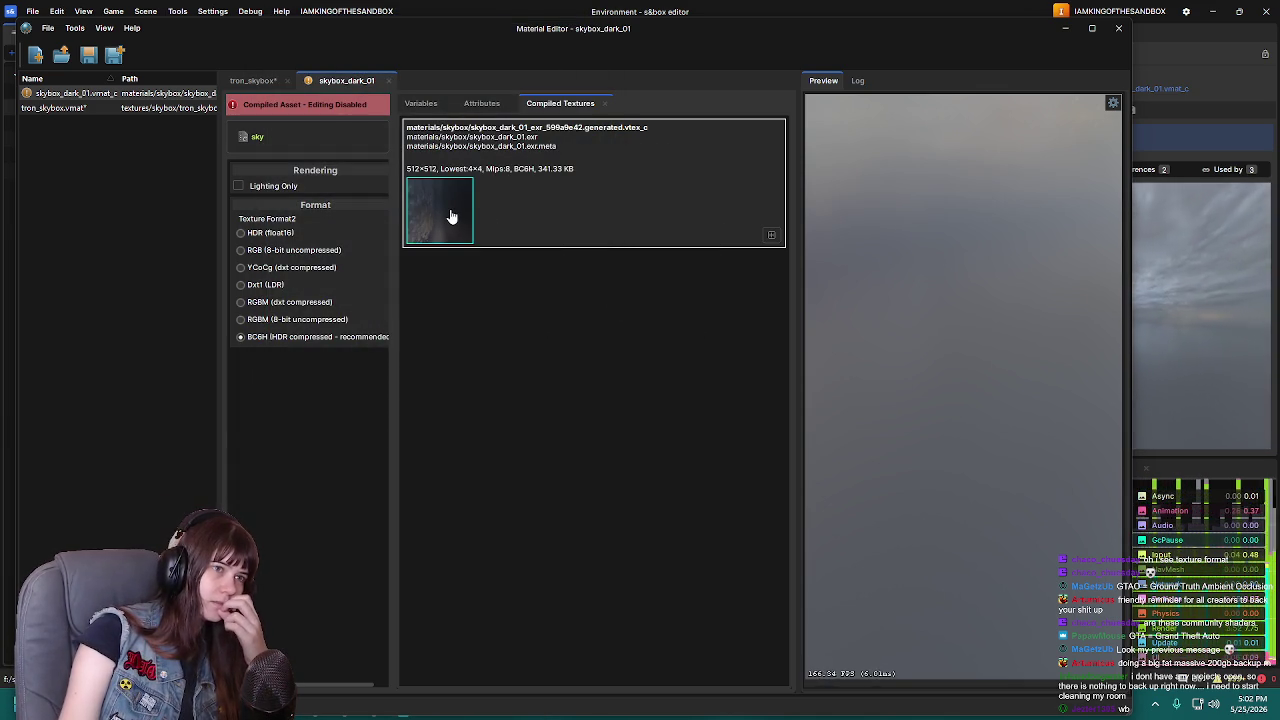
{"action": "left_click", "coordinate": [771, 235]}
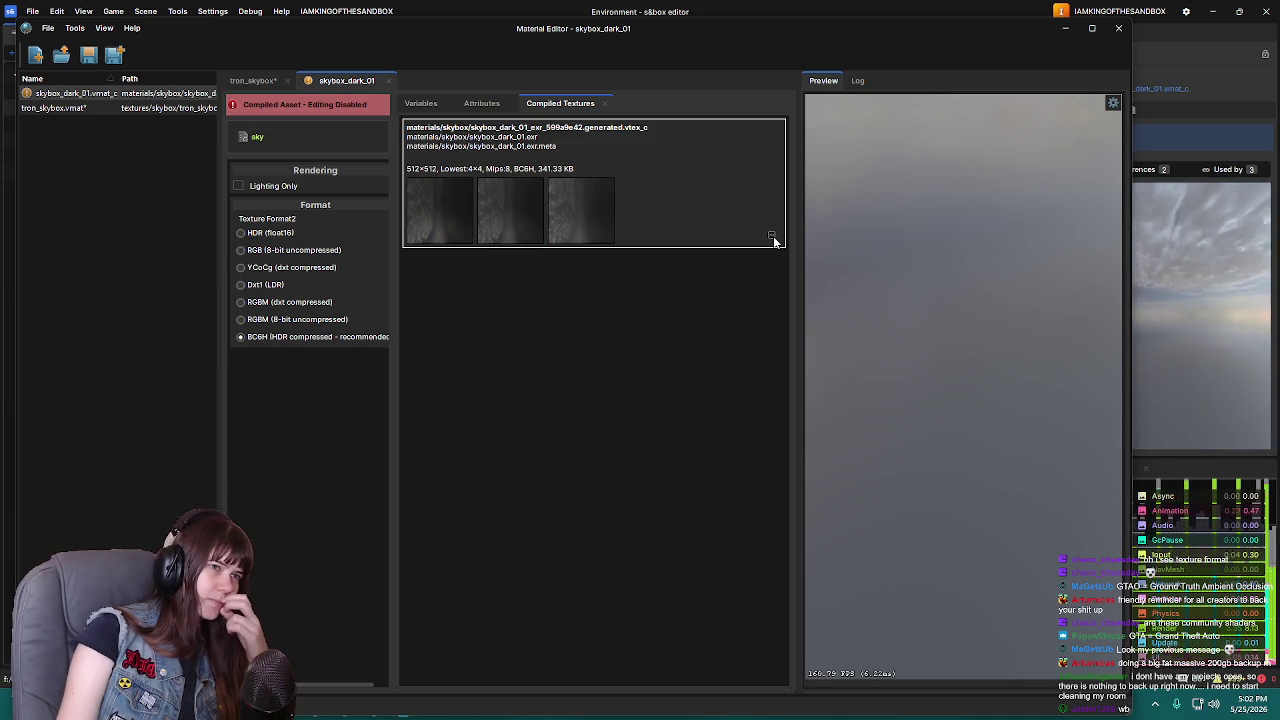
{"action": "left_click", "coordinate": [771, 236]}
{"action": "left_click", "coordinate": [443, 214]}
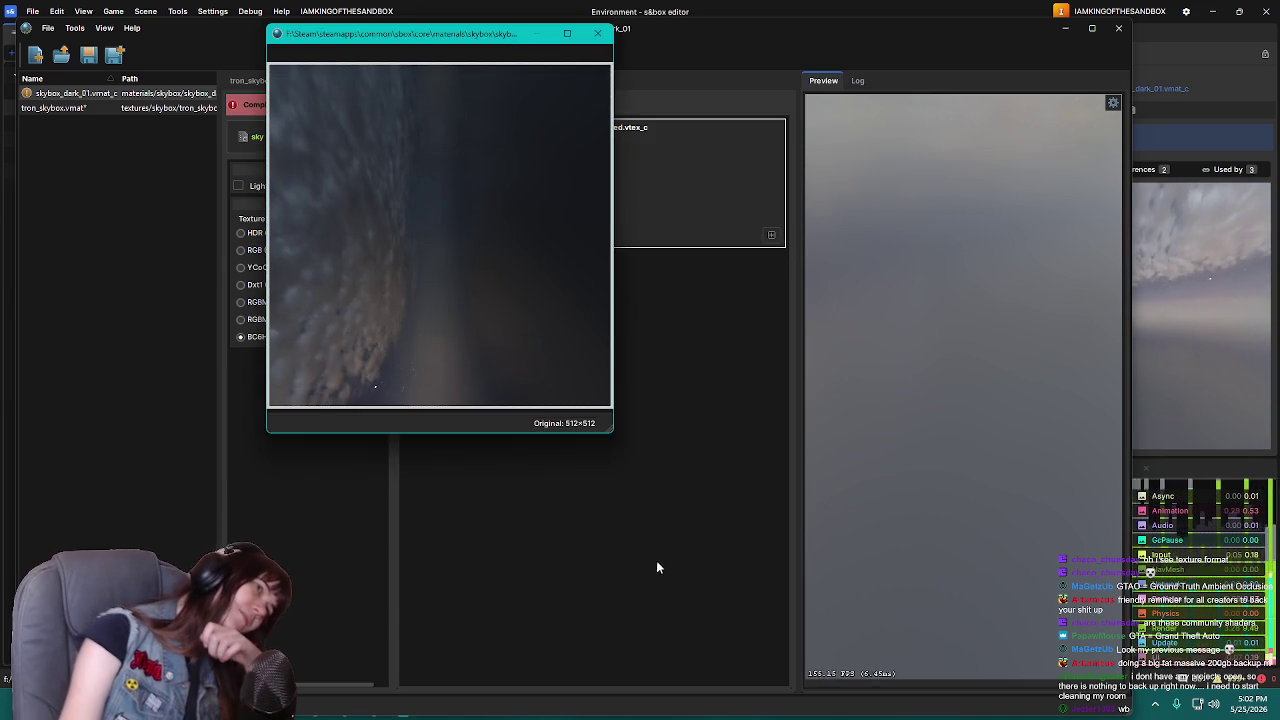
{"action": "left_click", "coordinate": [597, 34]}
Switch to the tron_skybox material and show its Variables, where Sky Texture is right.png
{"action": "left_click", "coordinate": [255, 81]}
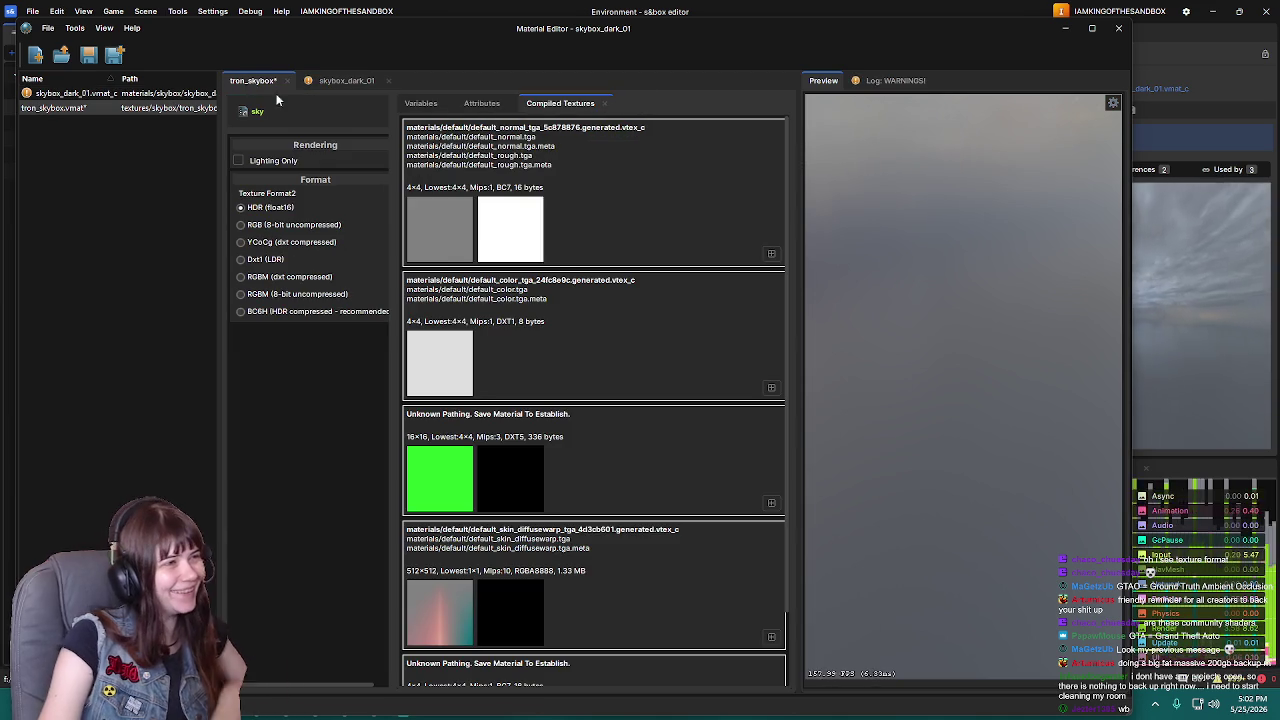
{"action": "scroll", "coordinate": [600, 420], "scroll_direction": "down", "scroll_amount": 2}
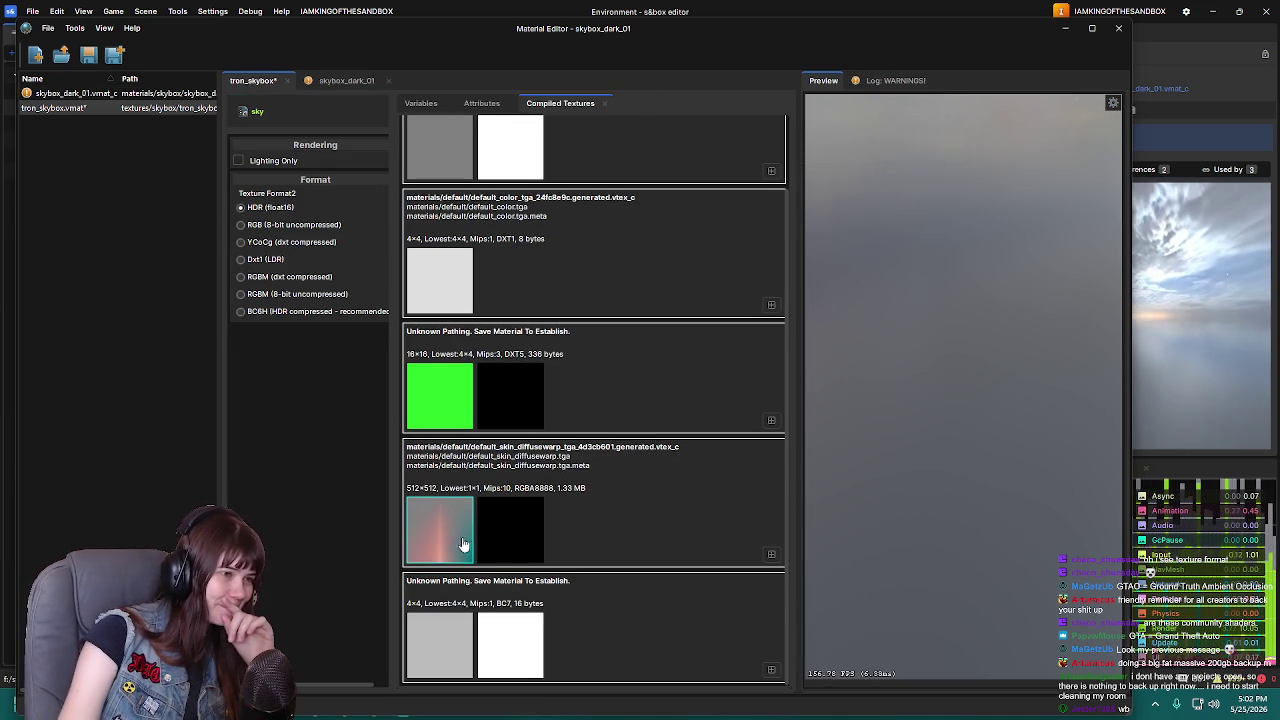
{"action": "scroll", "coordinate": [458, 543], "scroll_direction": "up", "scroll_amount": 2}
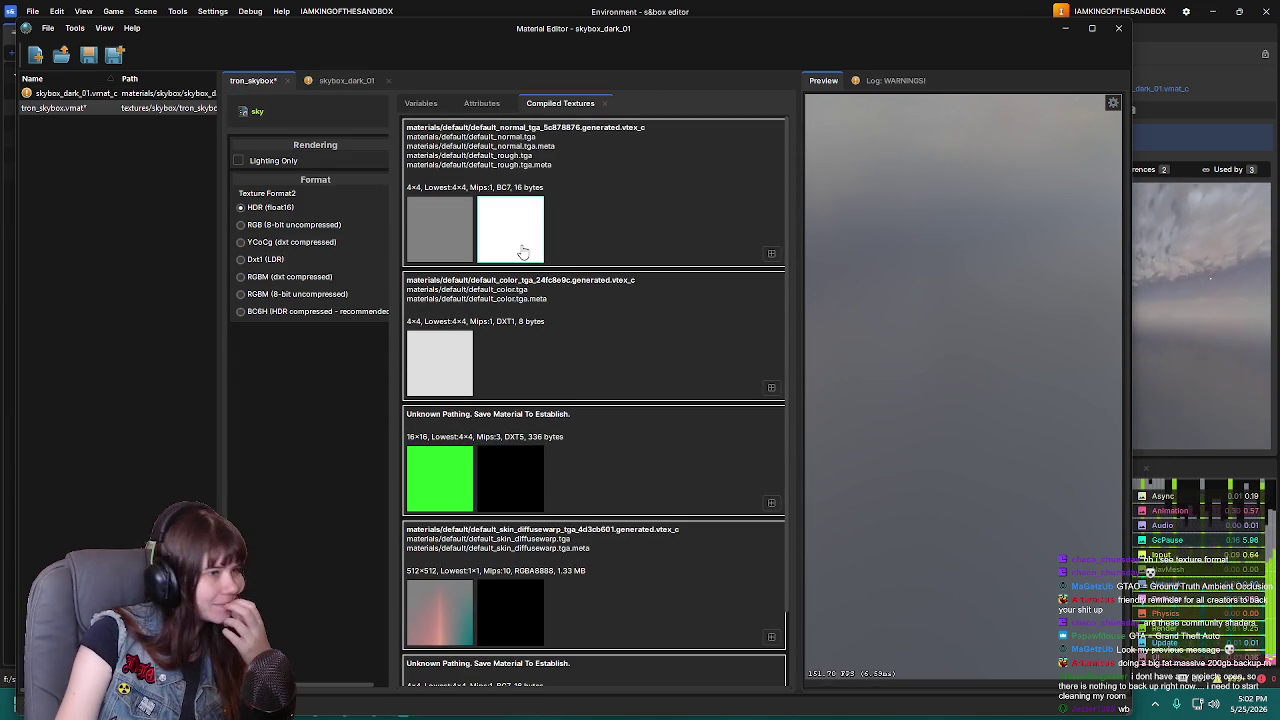
{"action": "left_click", "coordinate": [416, 104]}
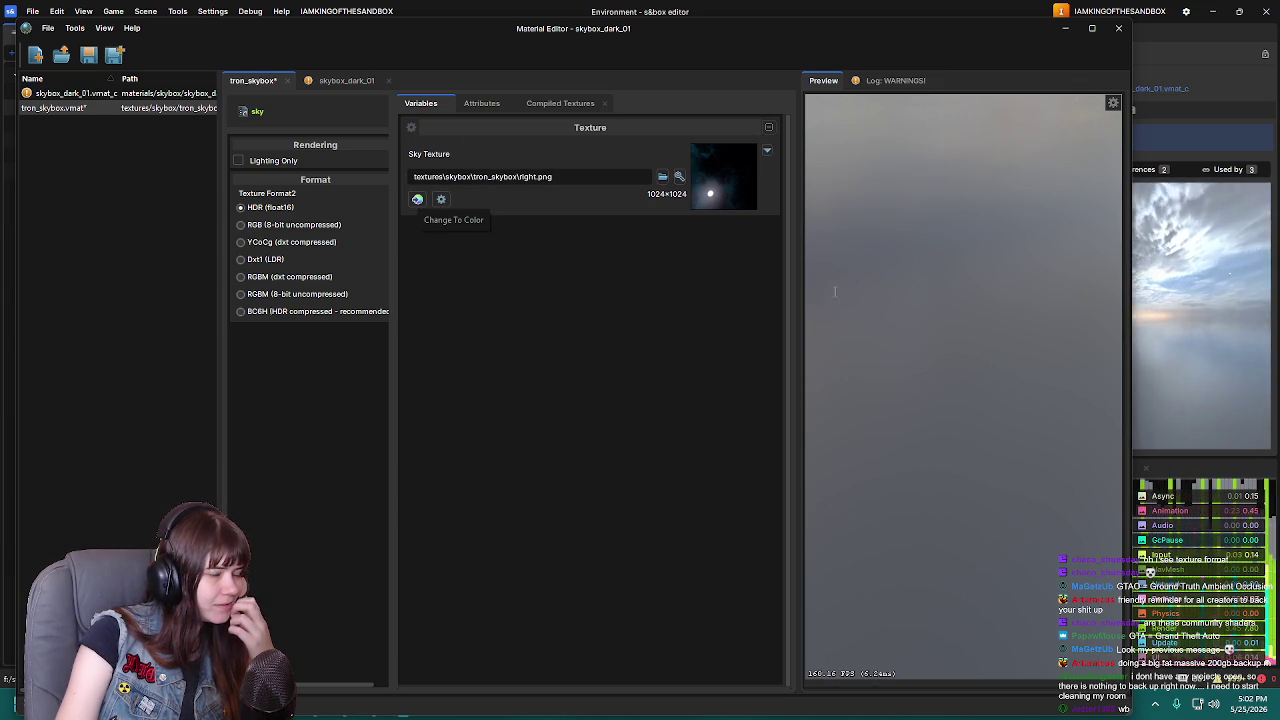
Switch tron_skybox's Sky Texture to a solid coral colour (255 127 80) and save the material
{"action": "left_click", "coordinate": [417, 199]}
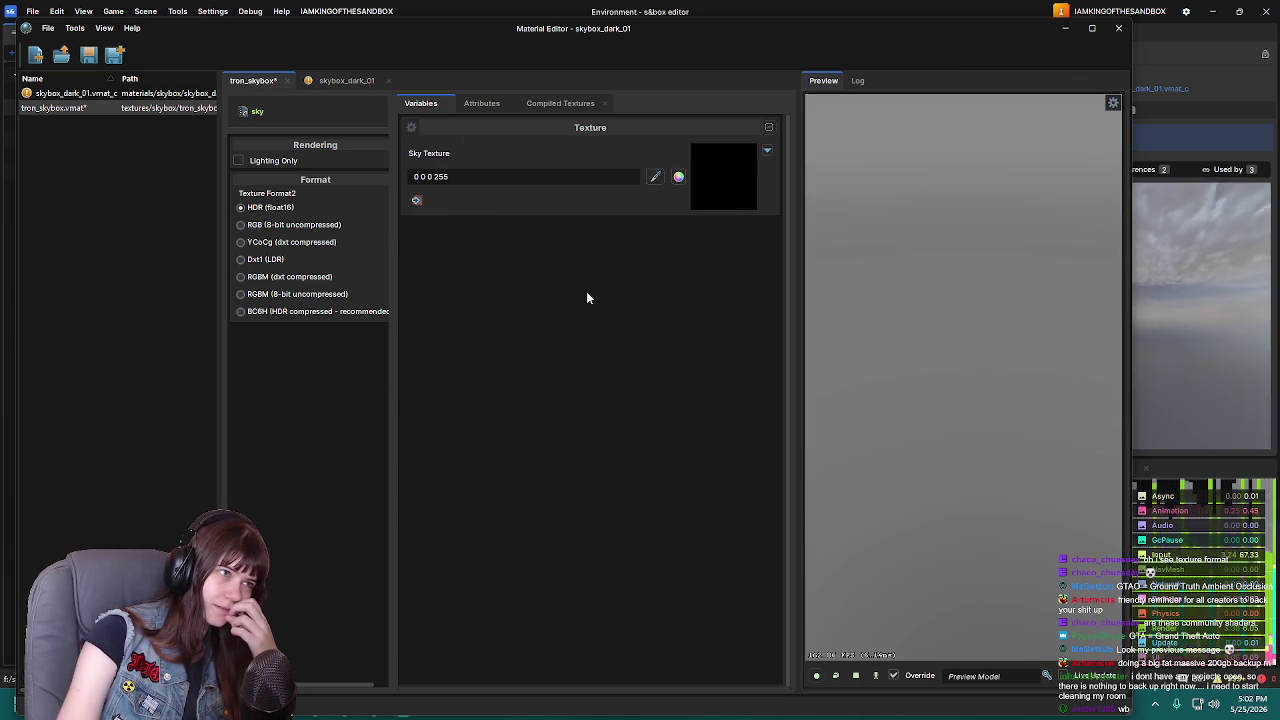
{"action": "left_click", "coordinate": [711, 183]}
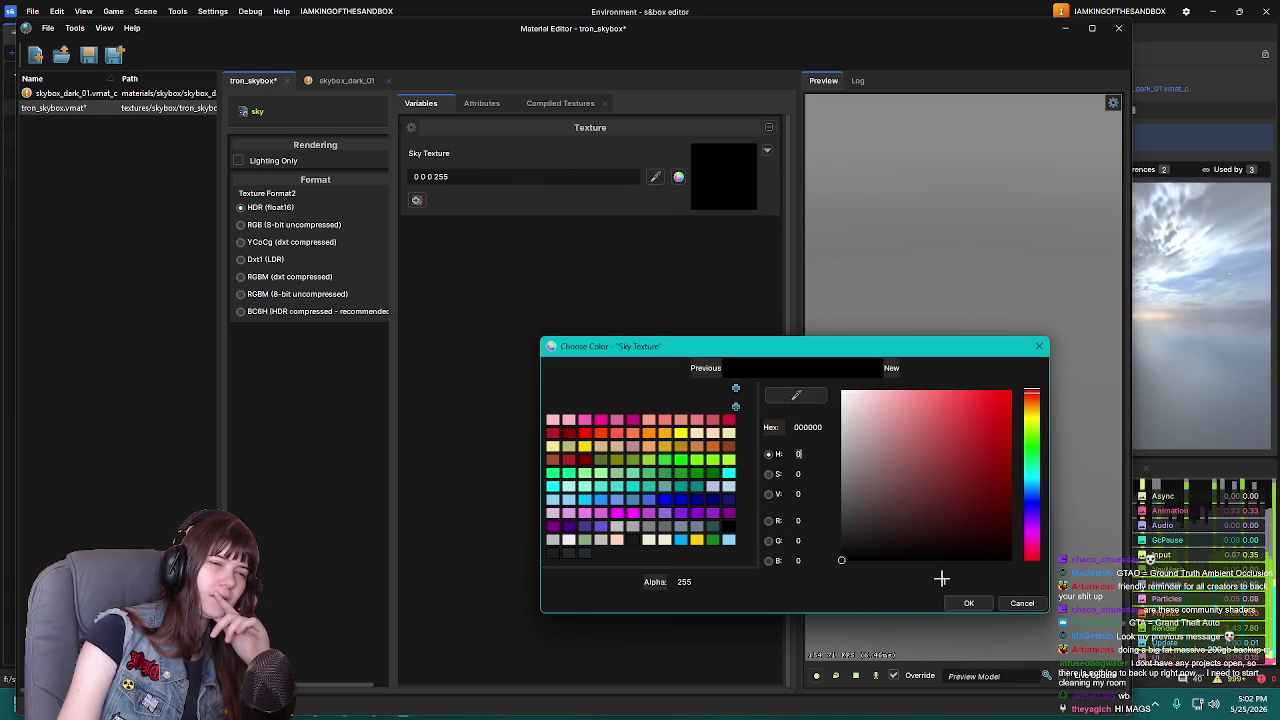
{"action": "left_click", "coordinate": [681, 434]}
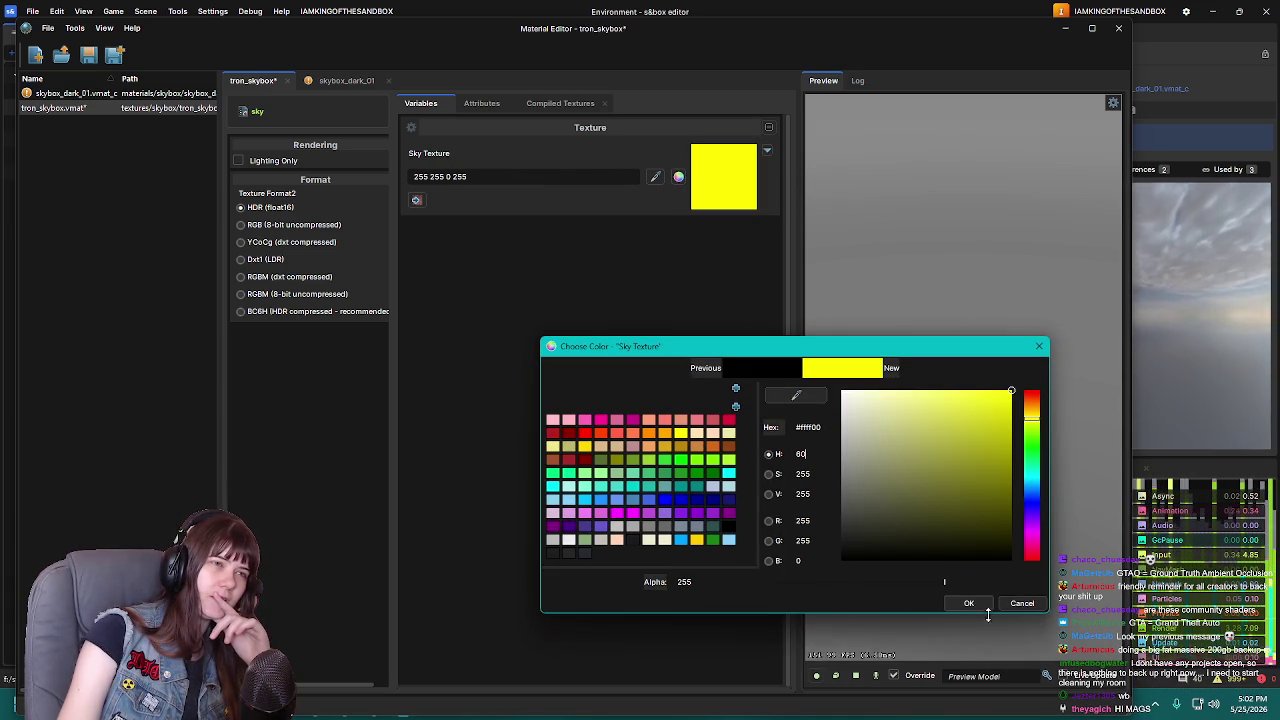
{"action": "left_click", "coordinate": [633, 433]}
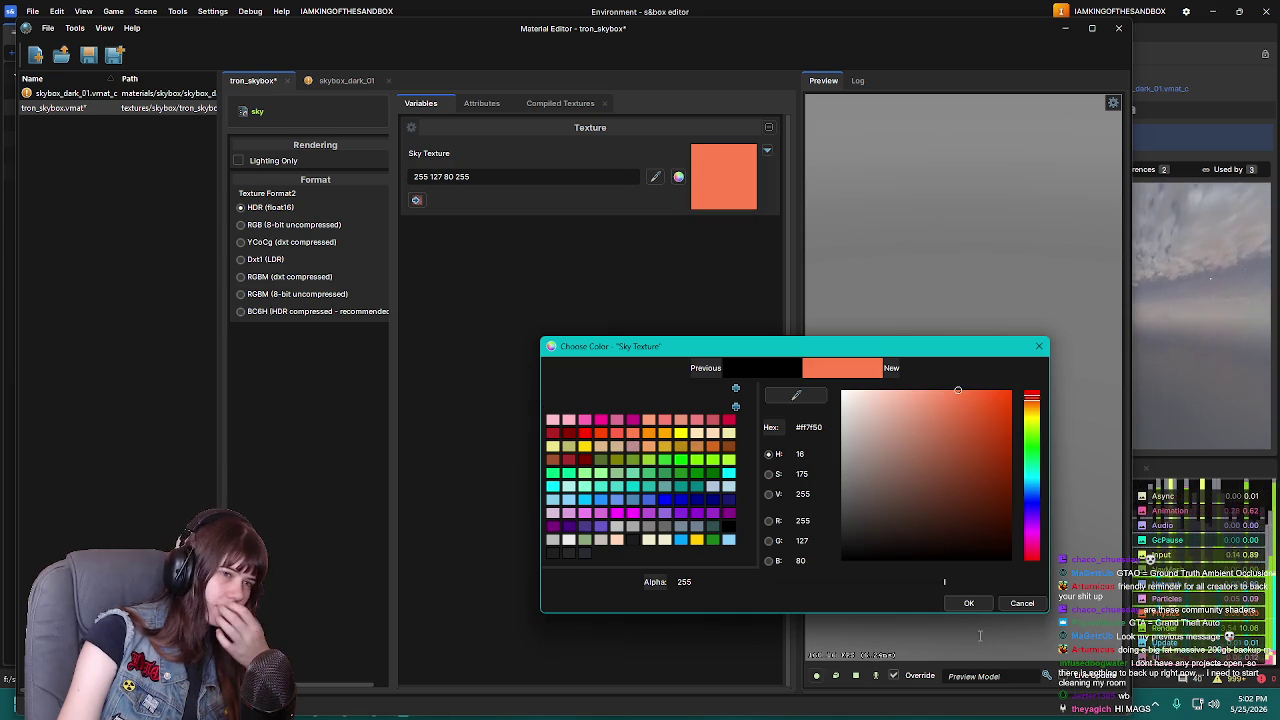
{"action": "left_click", "coordinate": [967, 604]}
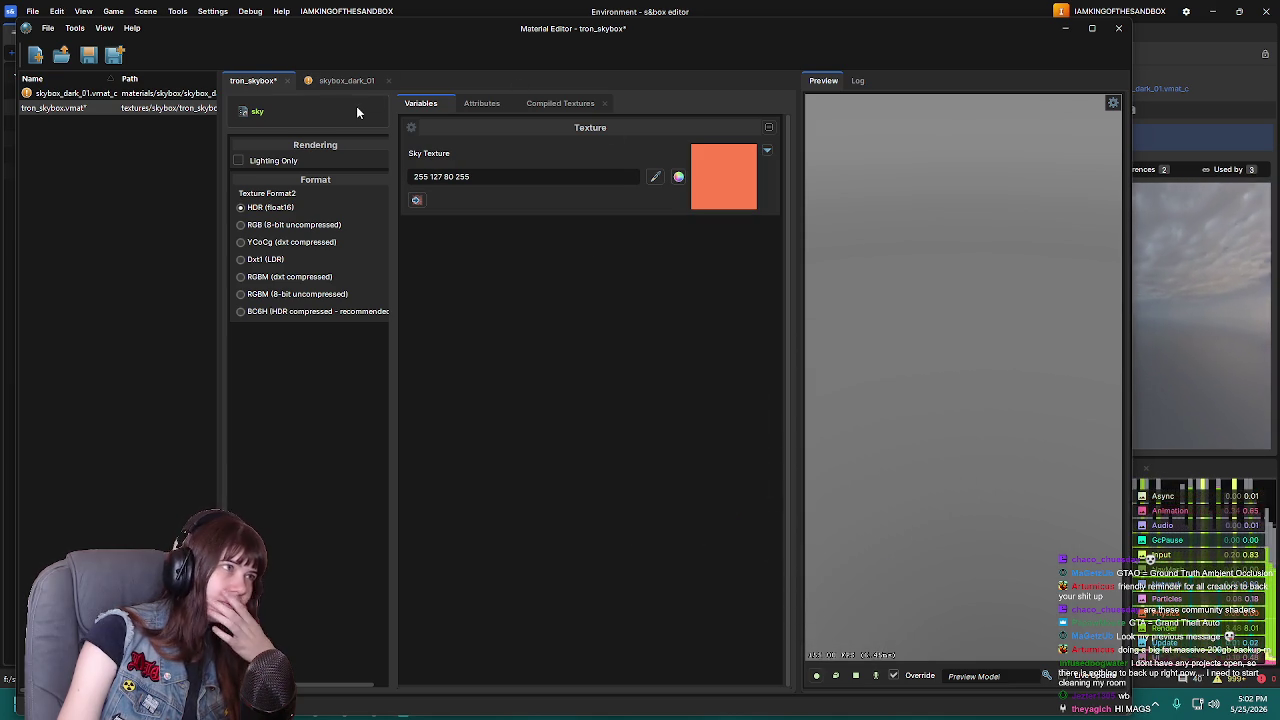
{"action": "left_click", "coordinate": [87, 57]}
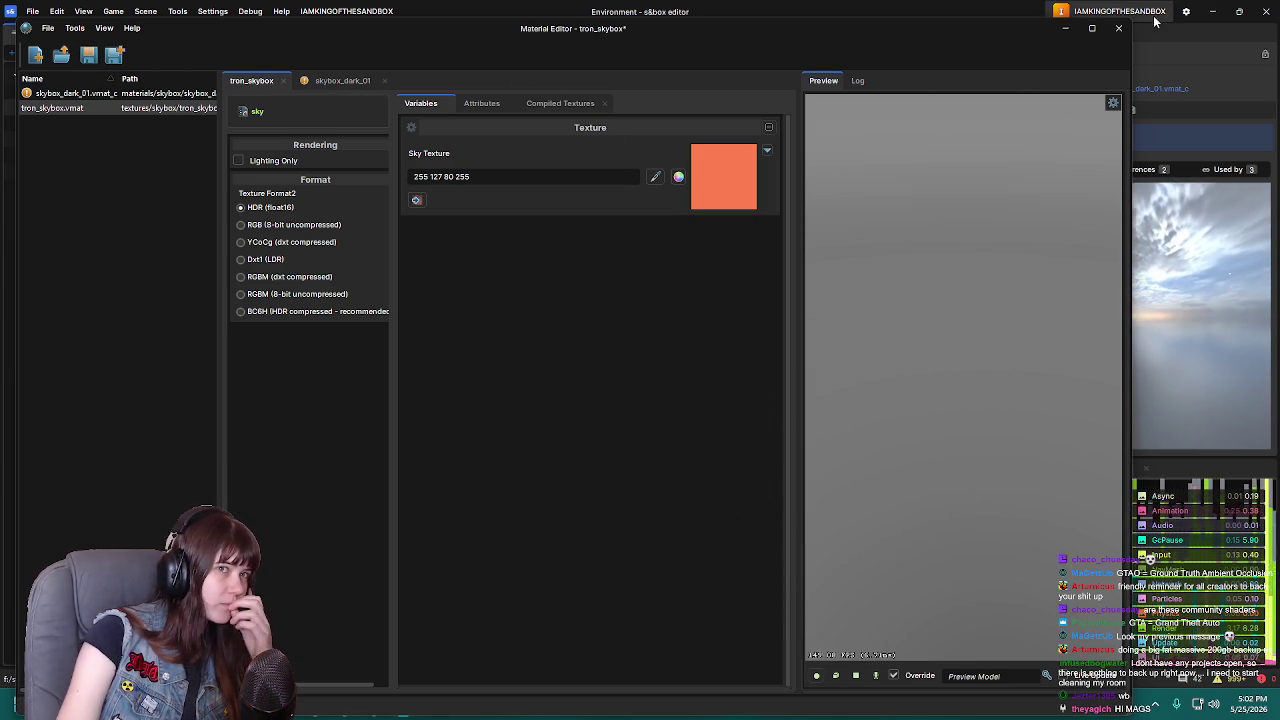
Close the material editor and browse the Assets folder, checking materials before entering textures
{"action": "left_click", "coordinate": [1118, 28]}
{"action": "mouse_move", "coordinate": [587, 293]}
{"action": "left_mouse_down"}
{"action": "mouse_move", "coordinate": [615, 200]}
{"action": "mouse_move", "coordinate": [656, 258]}
{"action": "left_mouse_up"}
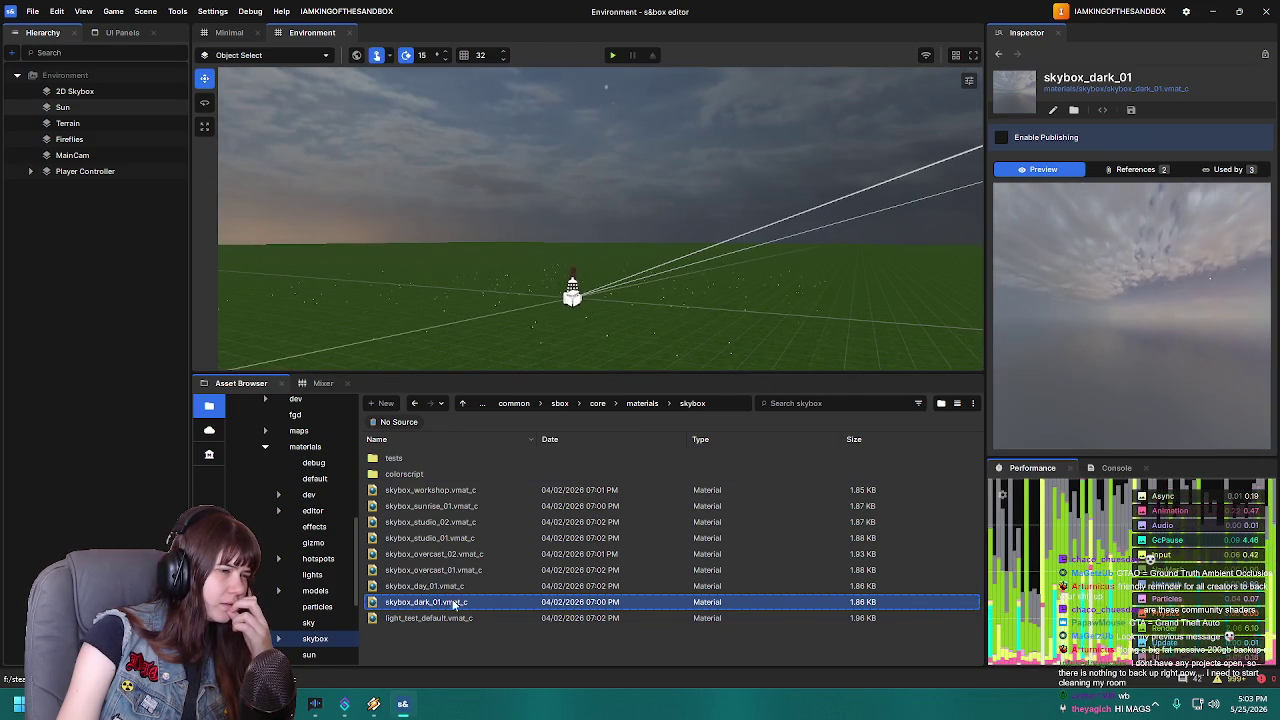
{"action": "scroll", "coordinate": [283, 530], "scroll_direction": "up", "scroll_amount": 10}
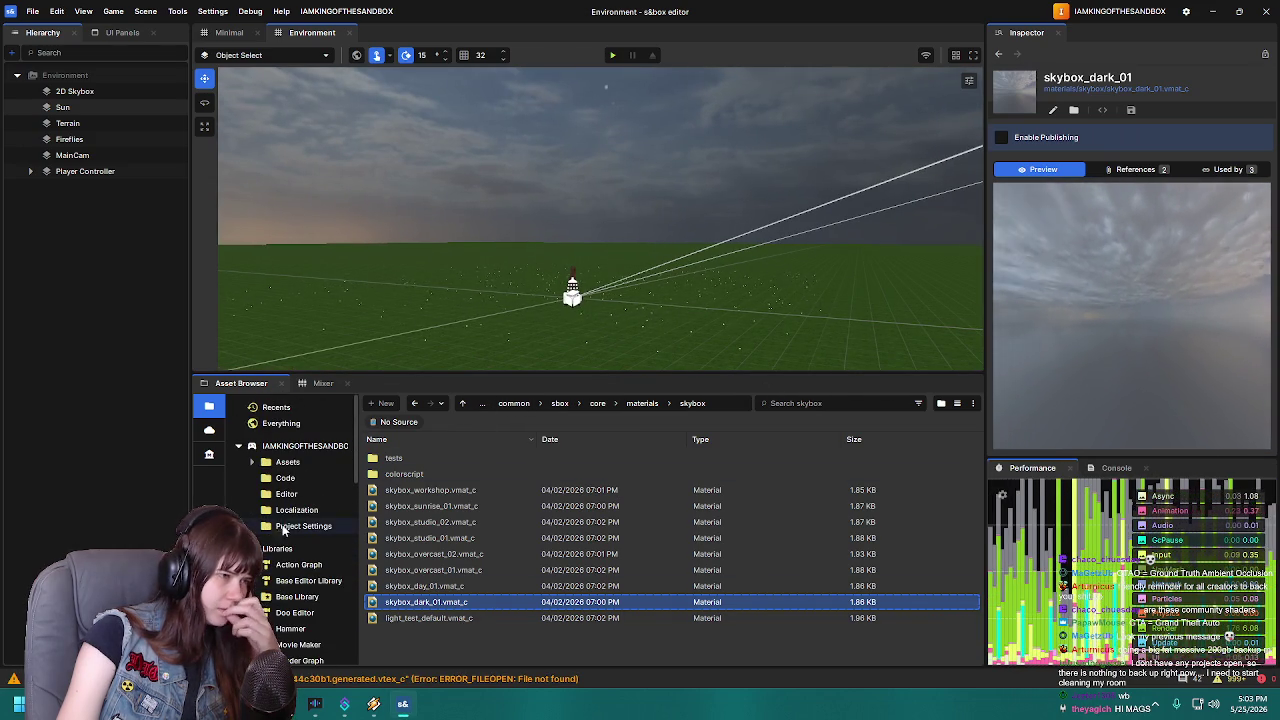
{"action": "left_click", "coordinate": [288, 462]}
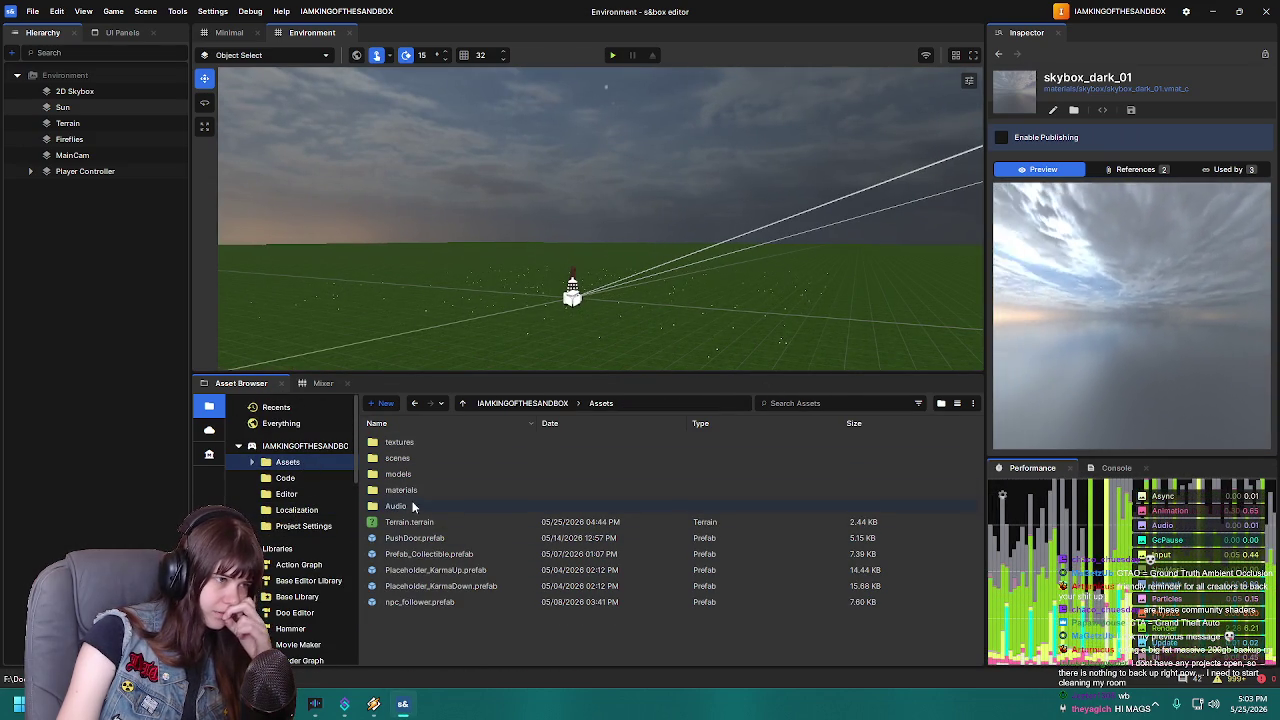
{"action": "double_click", "coordinate": [415, 489]}
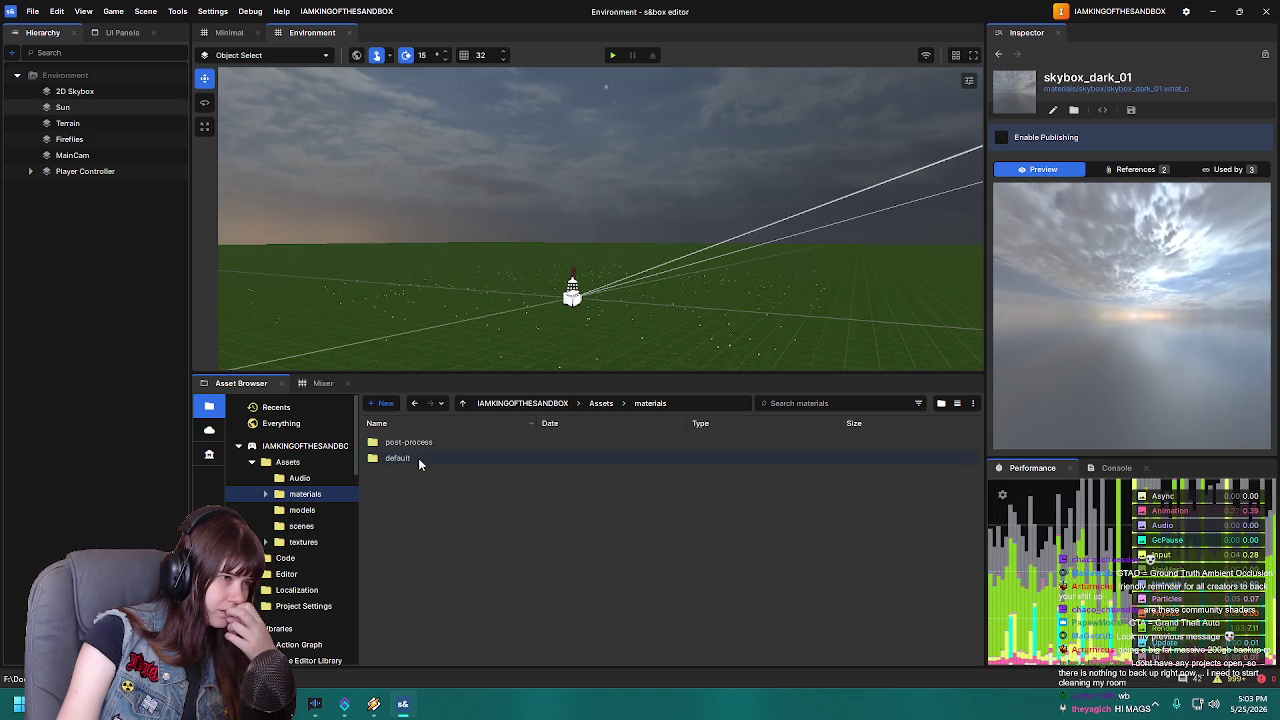
{"action": "left_click", "coordinate": [601, 403]}
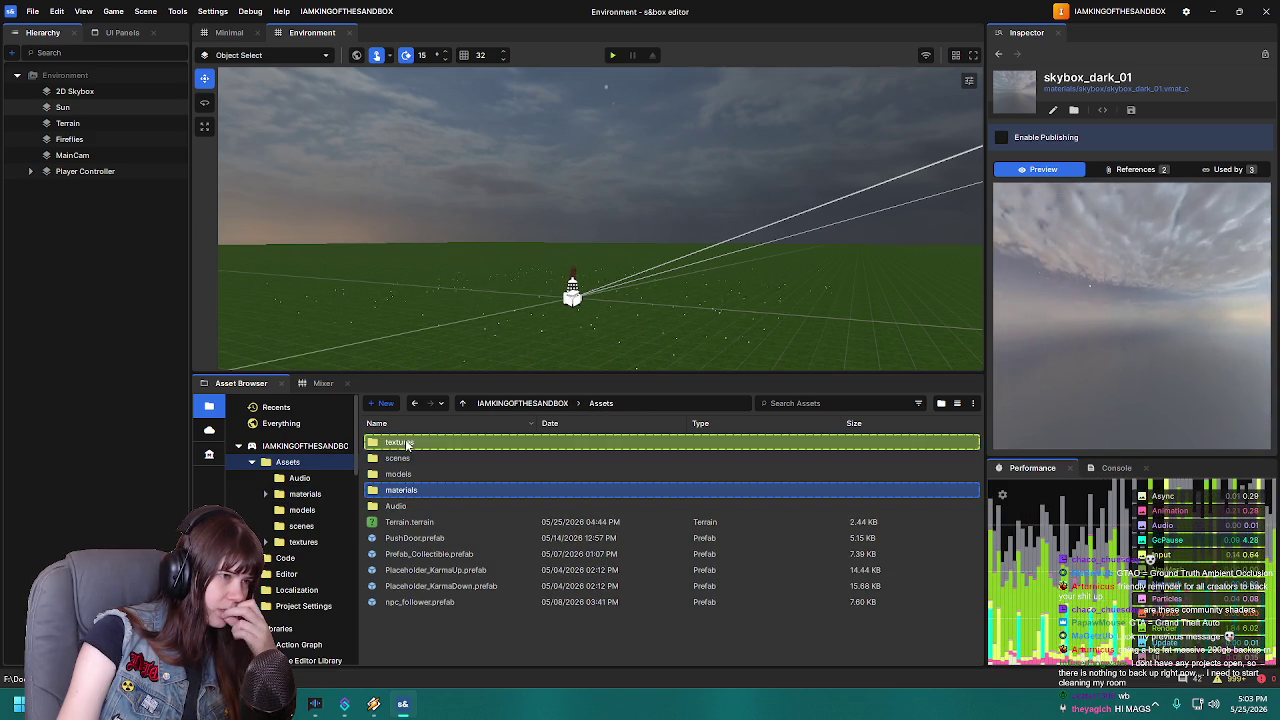
{"action": "double_click", "coordinate": [405, 470]}
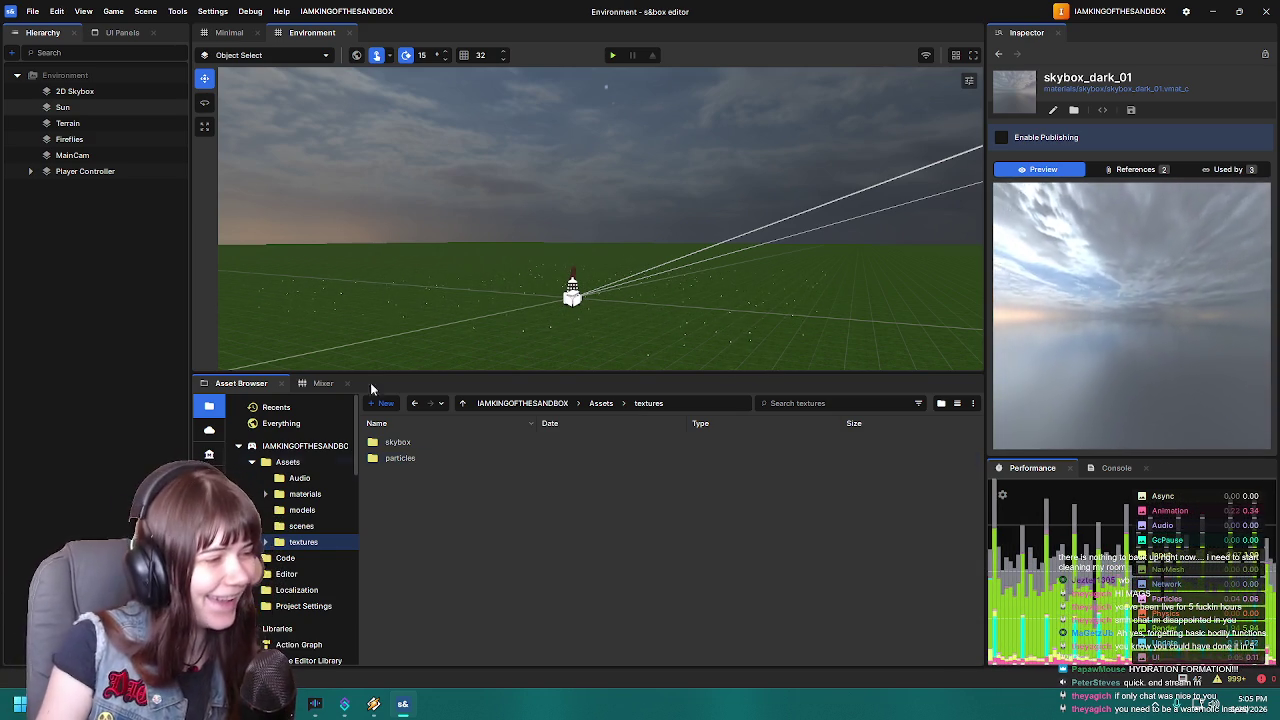
Open the skybox folder under Assets/textures
{"action": "double_click", "coordinate": [400, 445]}
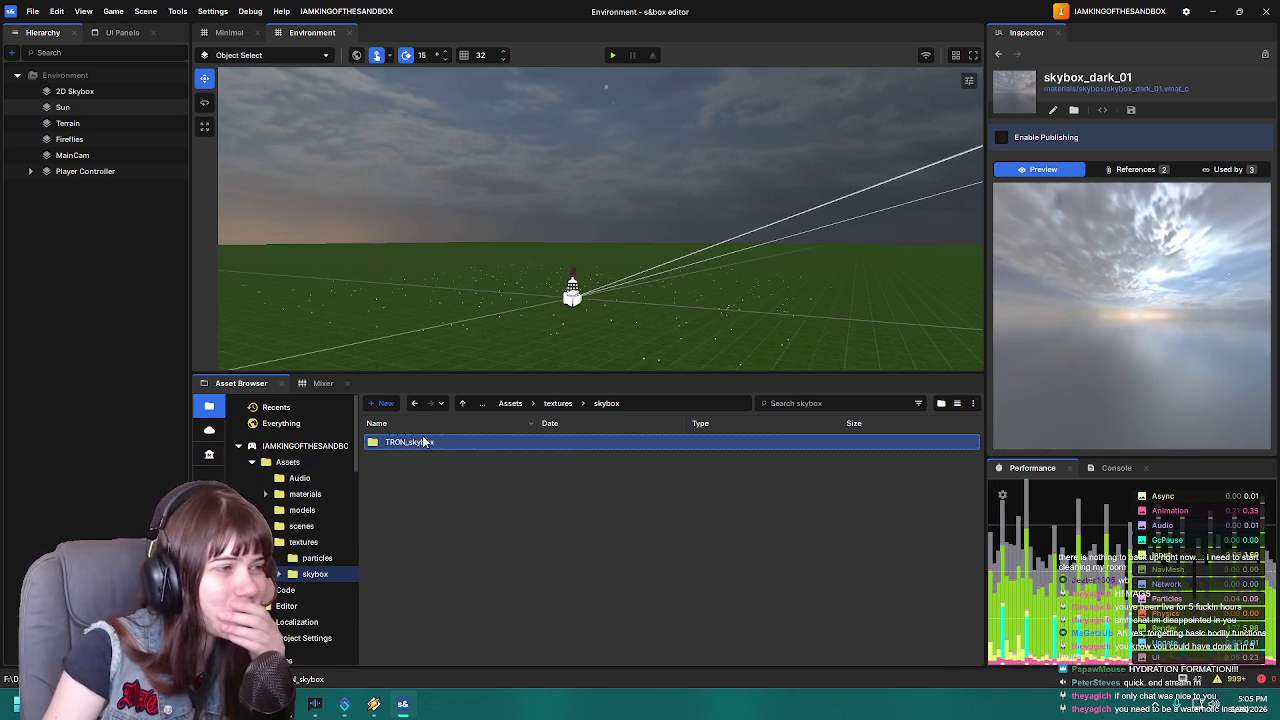
Drag TRON_skybox.vmat from the TRON_skybox folder onto the 2D Skybox's Sky Material field
{"action": "double_click", "coordinate": [405, 442]}
{"action": "left_click", "coordinate": [454, 460]}
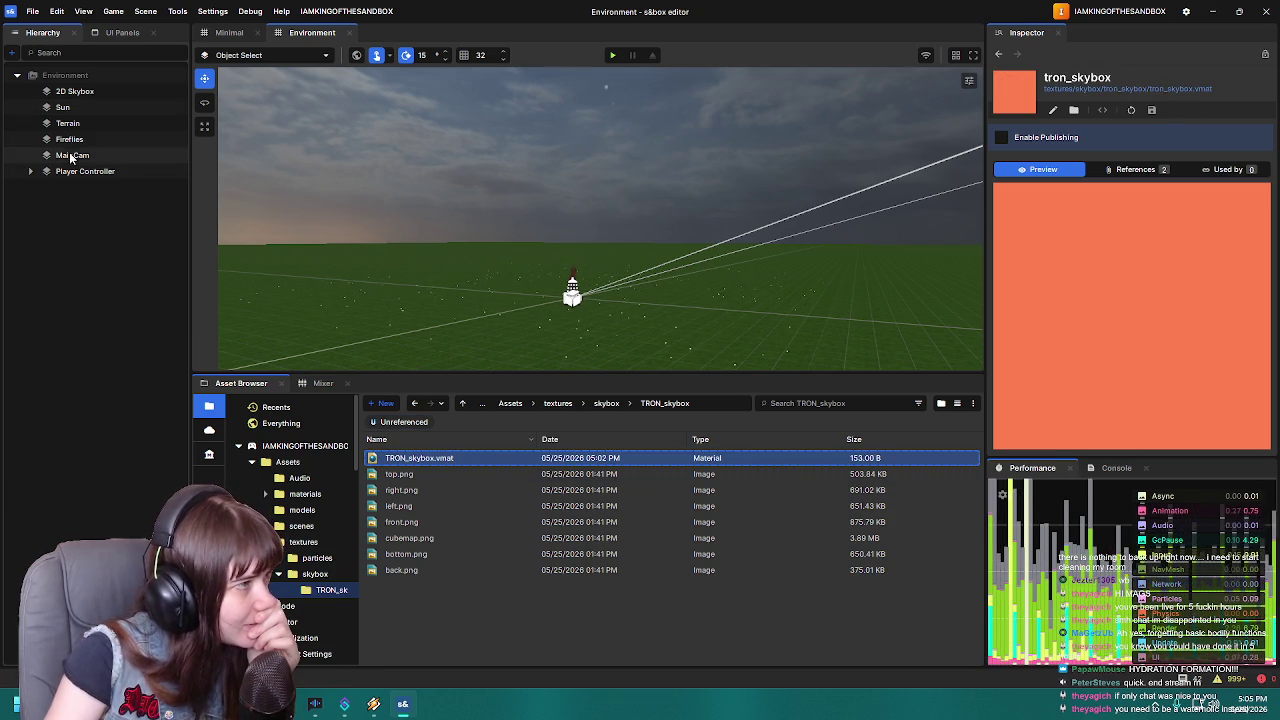
{"action": "left_click", "coordinate": [75, 92]}
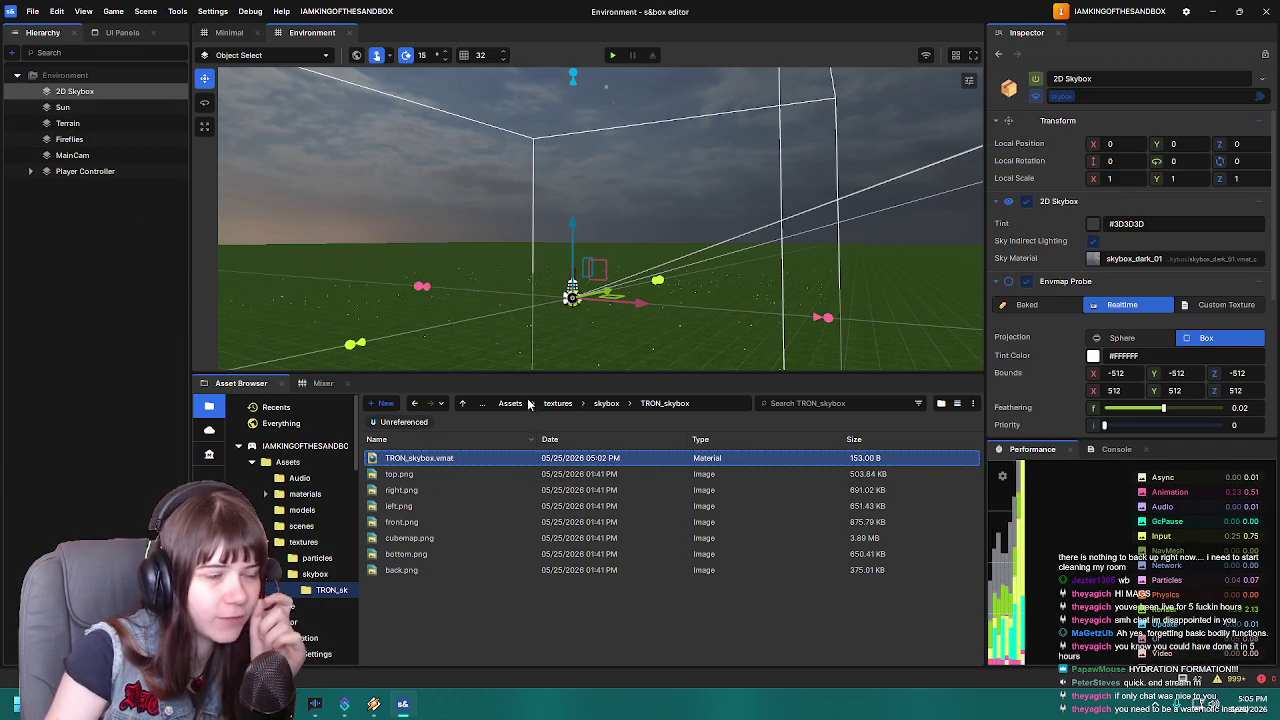
{"action": "left_click_drag", "start_coordinate": [1081, 338], "coordinate": [1130, 258]}
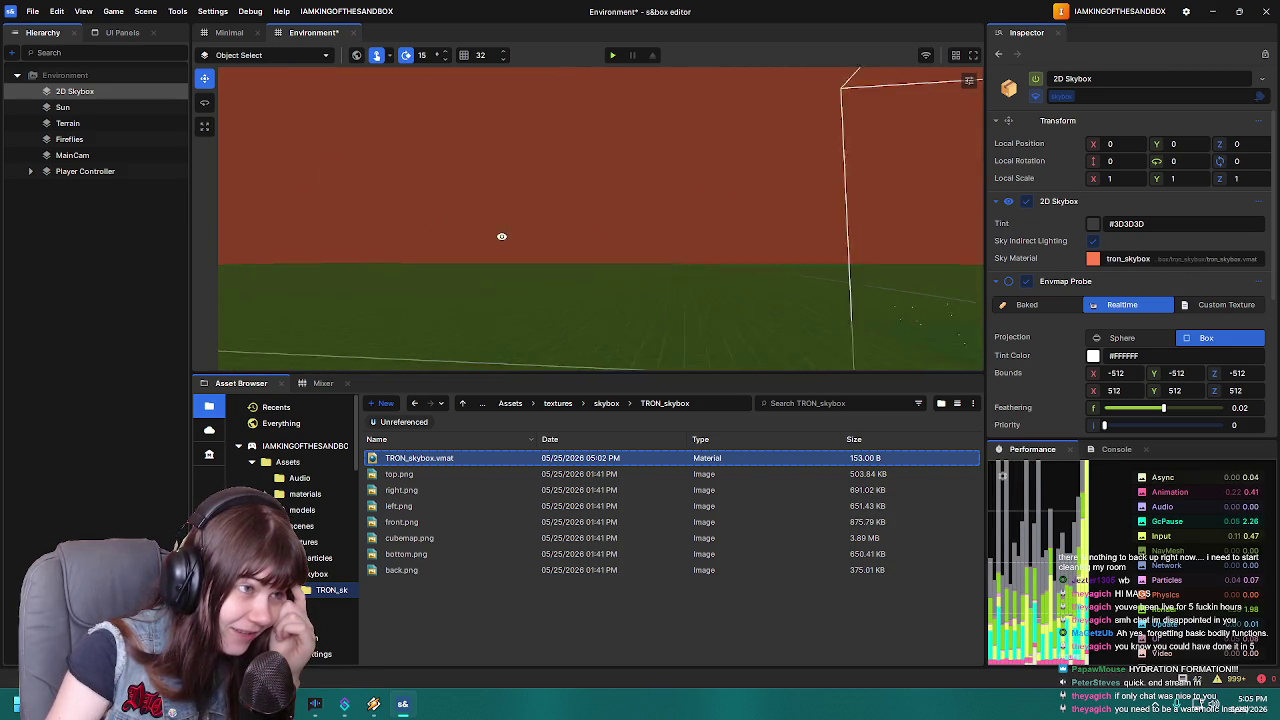
{"action": "scroll", "coordinate": [652, 259], "scroll_direction": "down", "scroll_amount": 5}
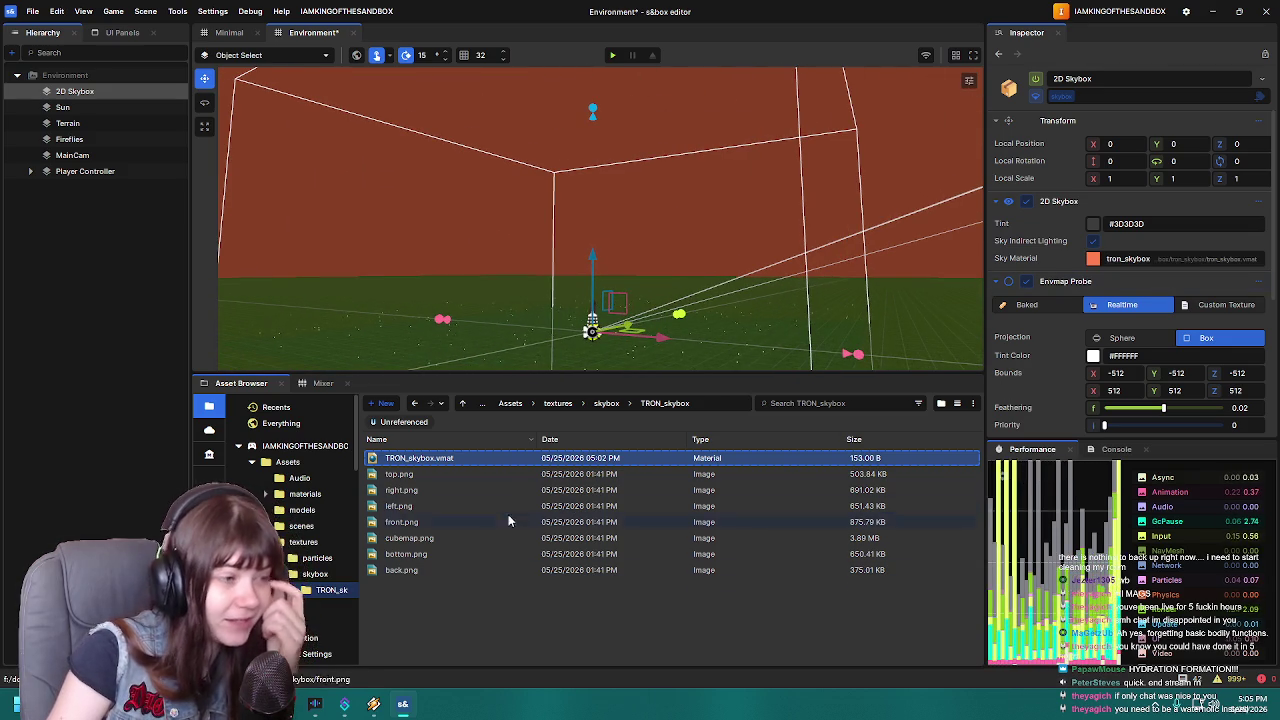
Darken tron_skybox's sky colour from coral to a dark blue and save on closing
{"action": "double_click", "coordinate": [494, 458]}
{"action": "left_click", "coordinate": [737, 200]}
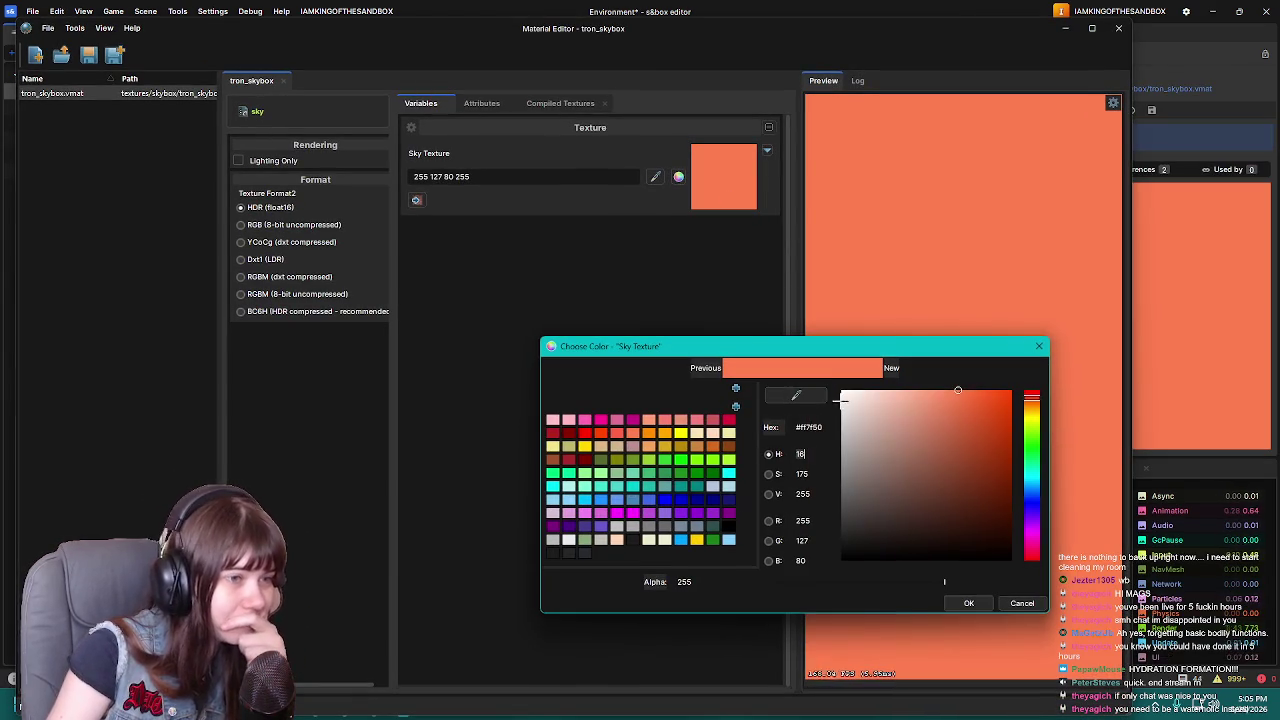
{"action": "left_click_drag", "start_coordinate": [865, 532], "coordinate": [950, 555]}
{"action": "mouse_move", "coordinate": [1036, 524]}
{"action": "left_mouse_down"}
{"action": "mouse_move", "coordinate": [1034, 499]}
{"action": "mouse_move", "coordinate": [1016, 550]}
{"action": "left_mouse_up"}
{"action": "left_click", "coordinate": [966, 598]}
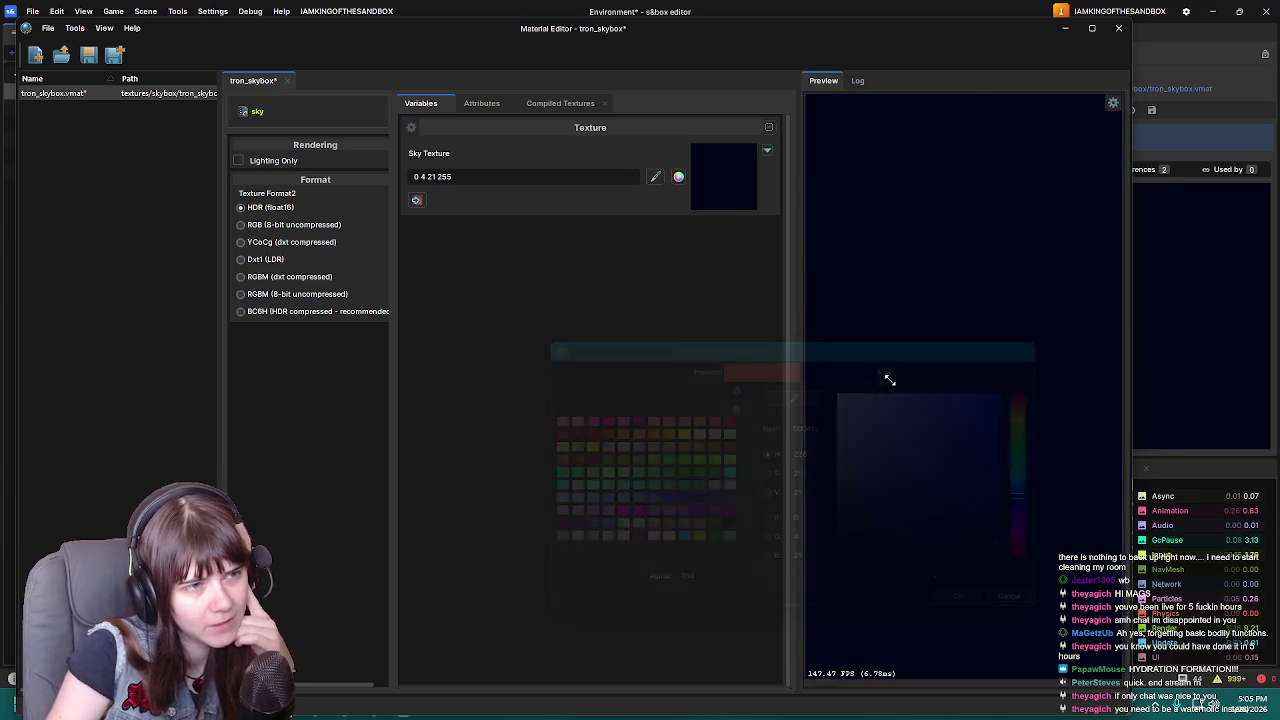
{"action": "left_click", "coordinate": [1117, 30]}
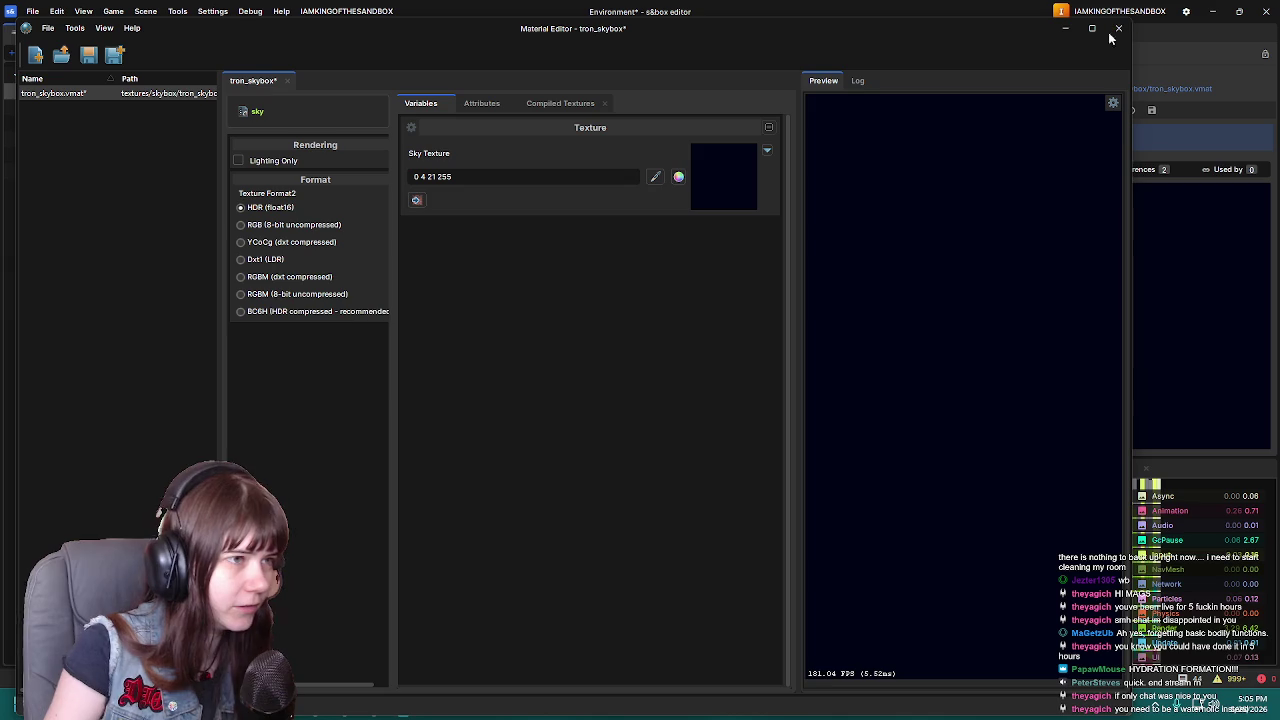
{"action": "left_click", "coordinate": [517, 406]}
Reopen tron_skybox to recheck the navy sky colour, then close the editor
{"action": "mouse_move", "coordinate": [785, 364]}
{"action": "left_mouse_down"}
{"action": "mouse_move", "coordinate": [755, 320]}
{"action": "mouse_move", "coordinate": [810, 296]}
{"action": "mouse_move", "coordinate": [498, 247]}
{"action": "mouse_move", "coordinate": [701, 252]}
{"action": "mouse_move", "coordinate": [623, 206]}
{"action": "mouse_move", "coordinate": [662, 234]}
{"action": "mouse_move", "coordinate": [640, 286]}
{"action": "left_mouse_up"}
{"action": "left_click", "coordinate": [394, 477]}
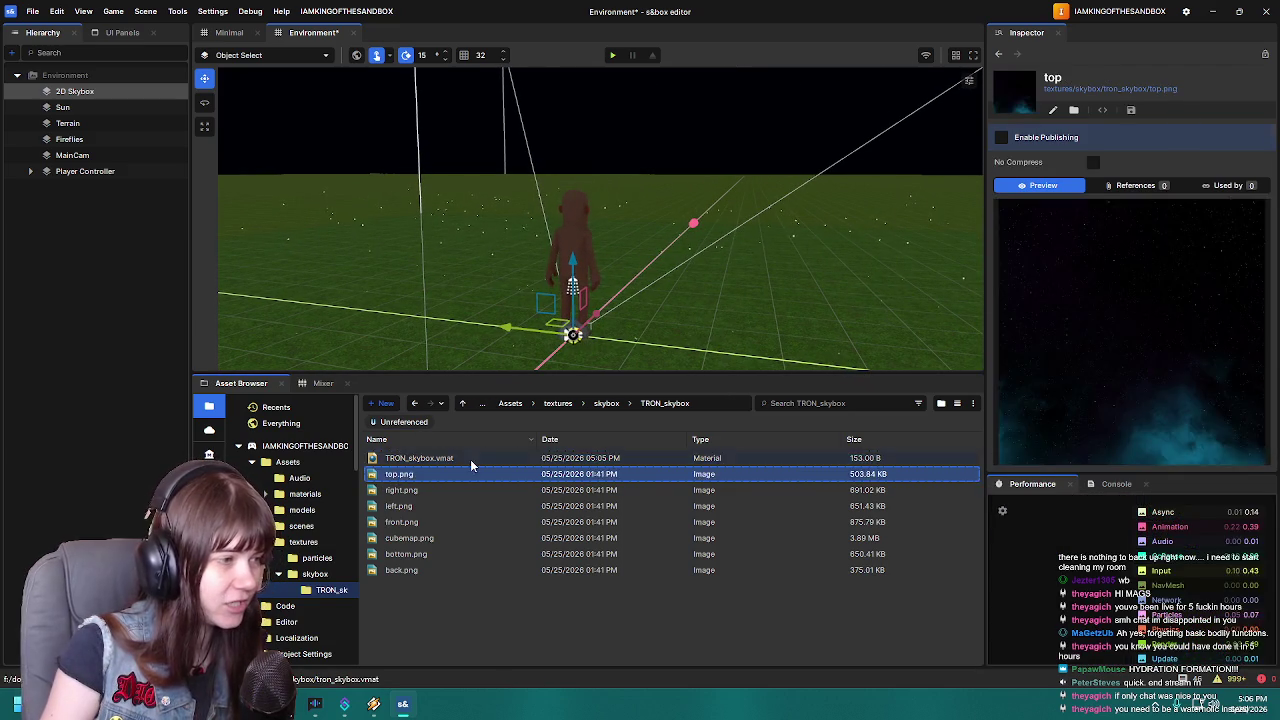
{"action": "double_click", "coordinate": [460, 456]}
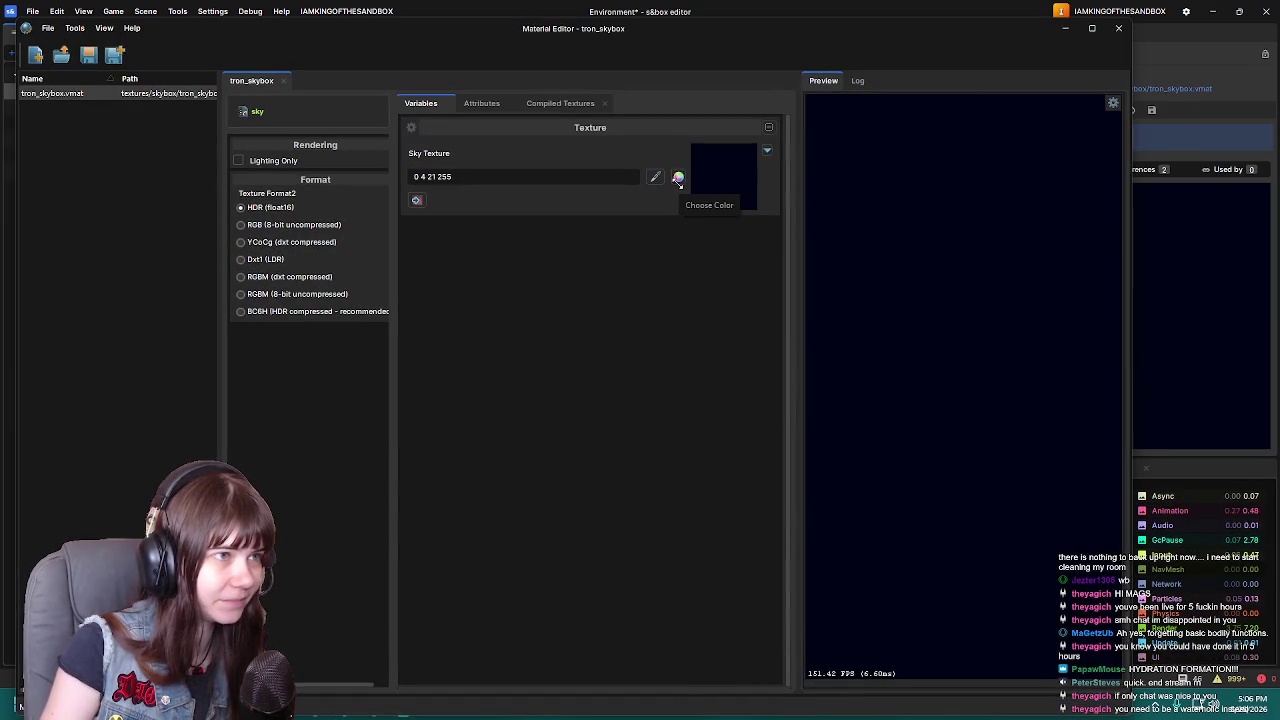
{"action": "left_click", "coordinate": [734, 183]}
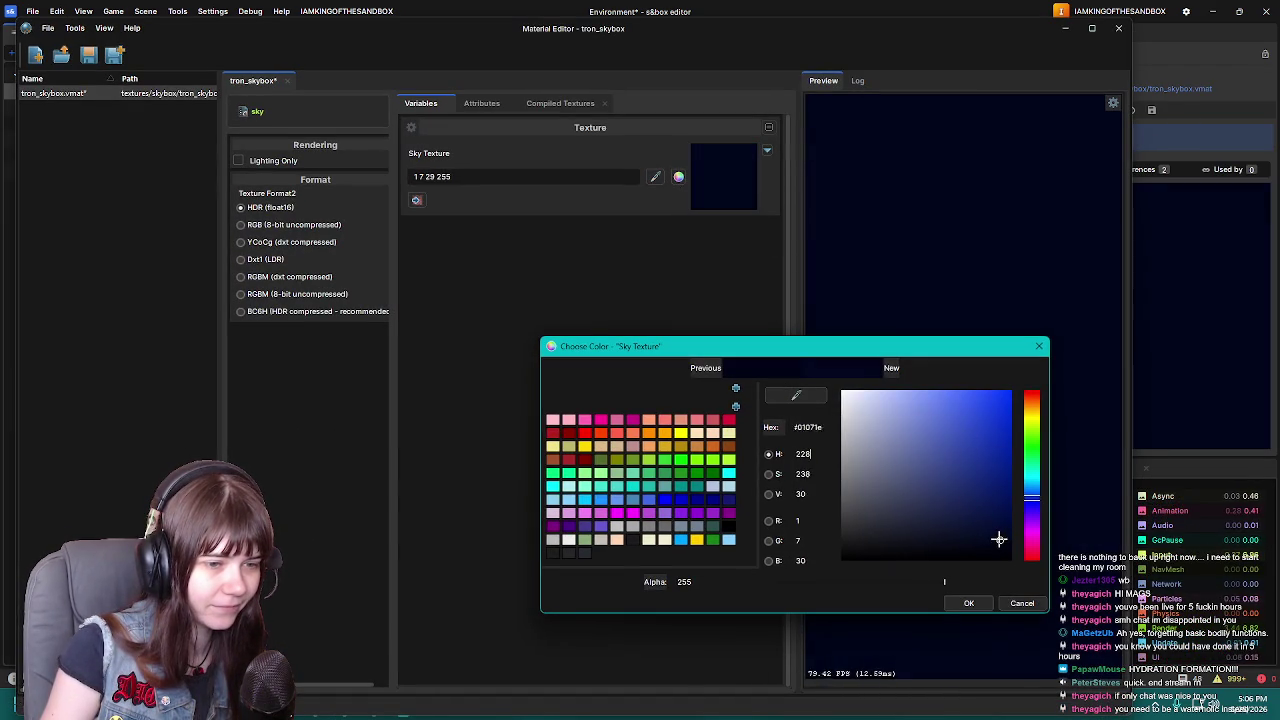
{"action": "left_click", "coordinate": [970, 604]}
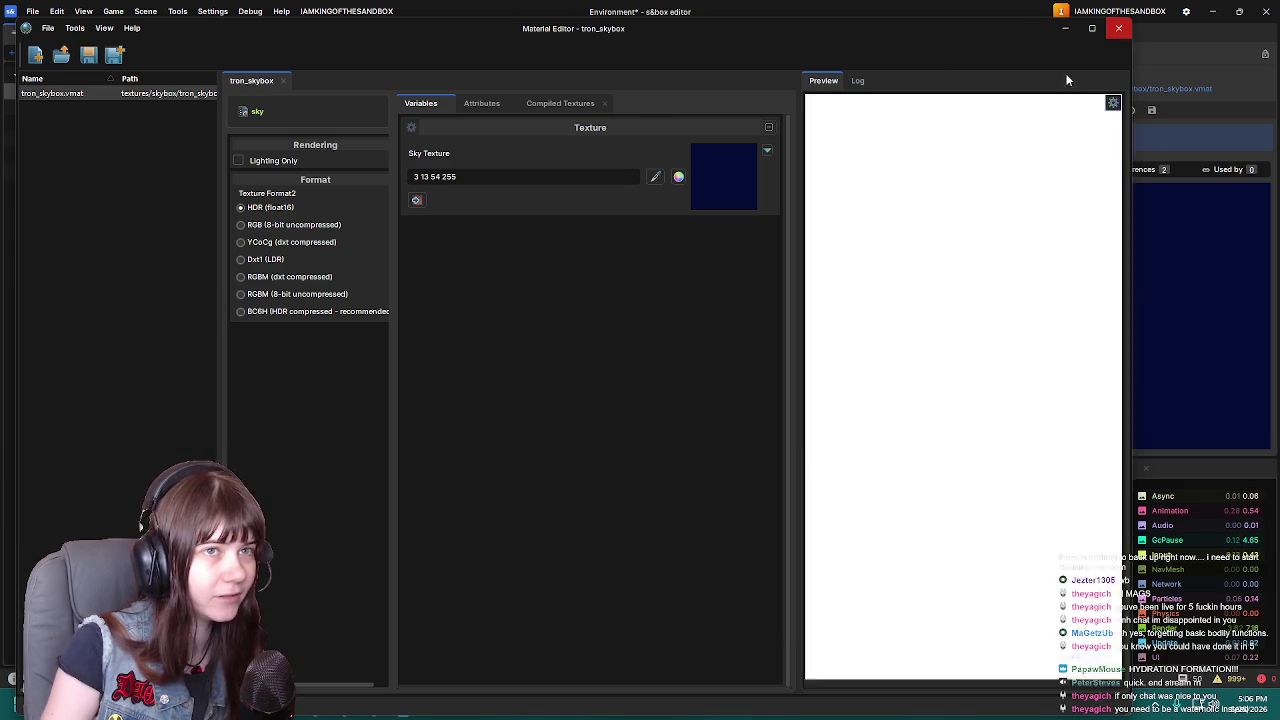
{"action": "left_click", "coordinate": [1118, 28]}
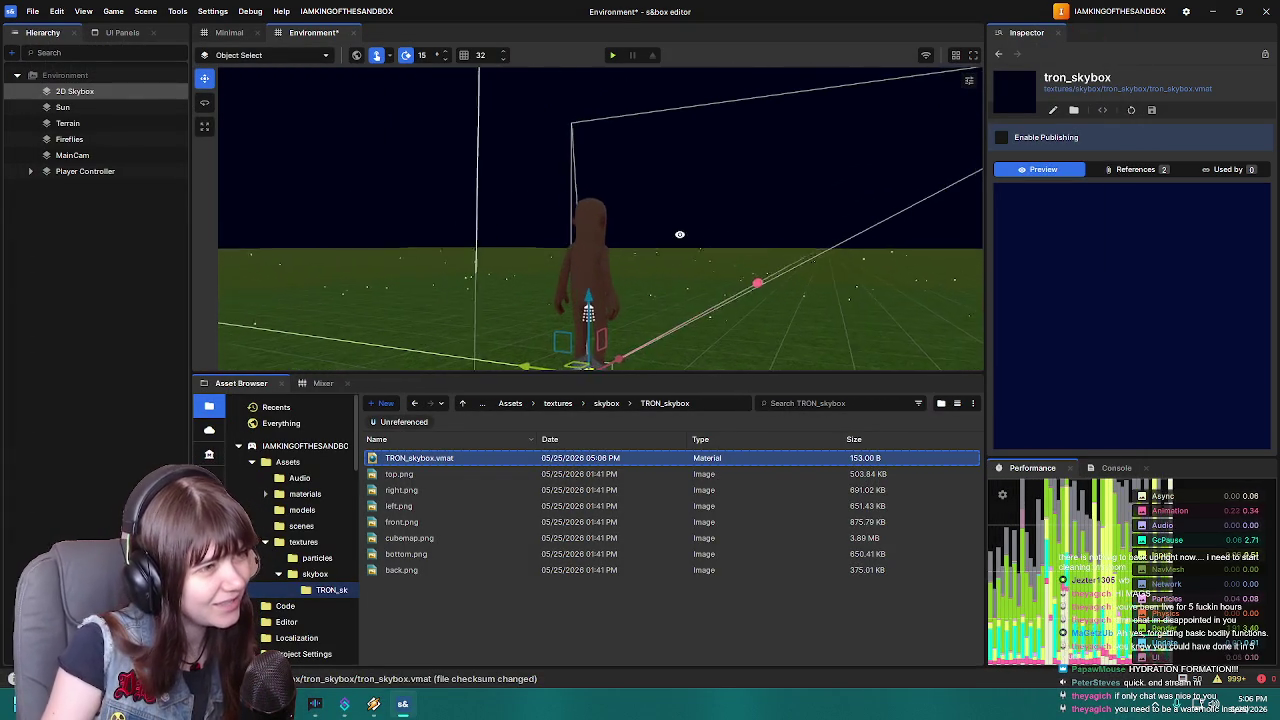
Darken the sky colour further to deep navy 0 6 31 and save the material
{"action": "double_click", "coordinate": [528, 458]}
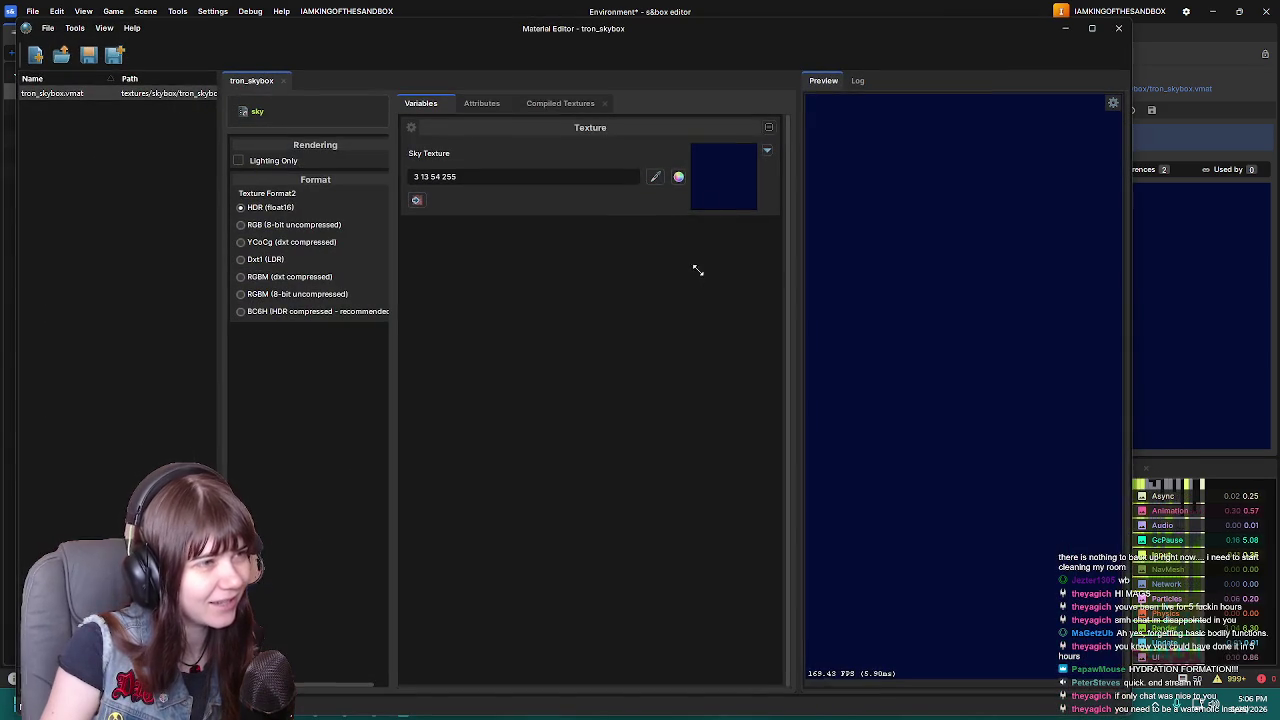
{"action": "left_click", "coordinate": [720, 165]}
{"action": "left_click_drag", "start_coordinate": [999, 531], "coordinate": [1003, 540]}
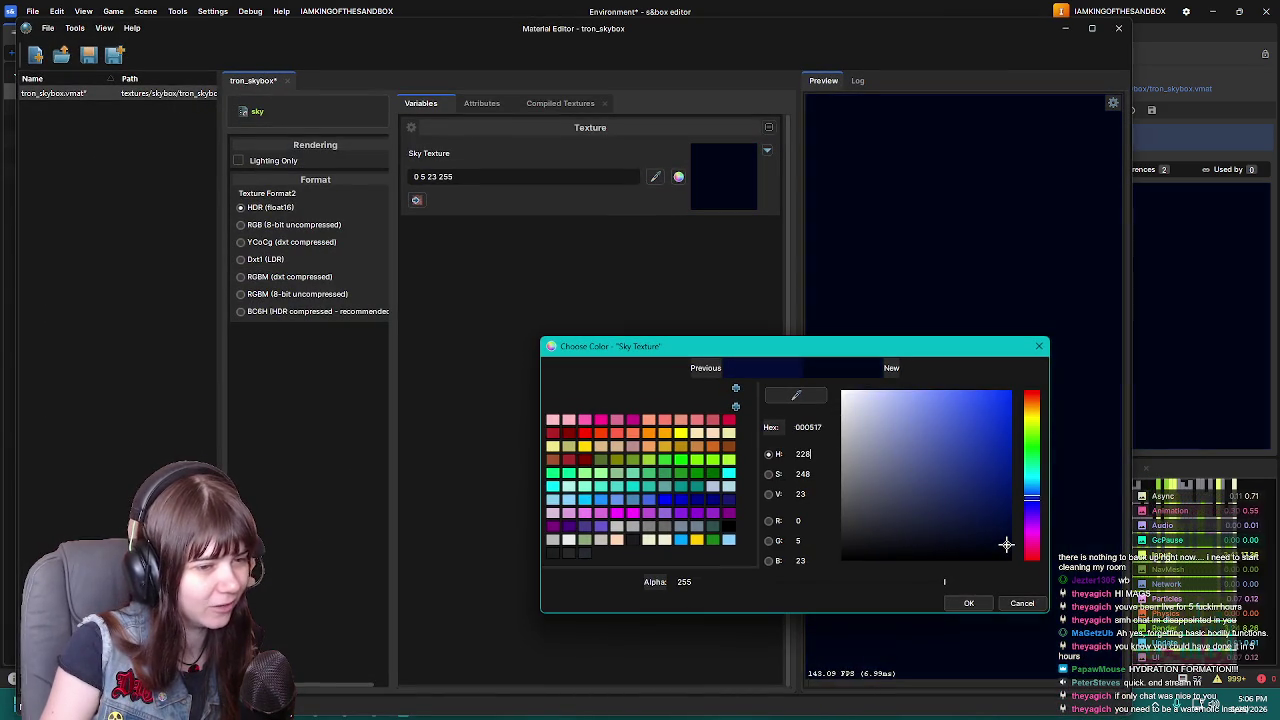
{"action": "left_click", "coordinate": [968, 603]}
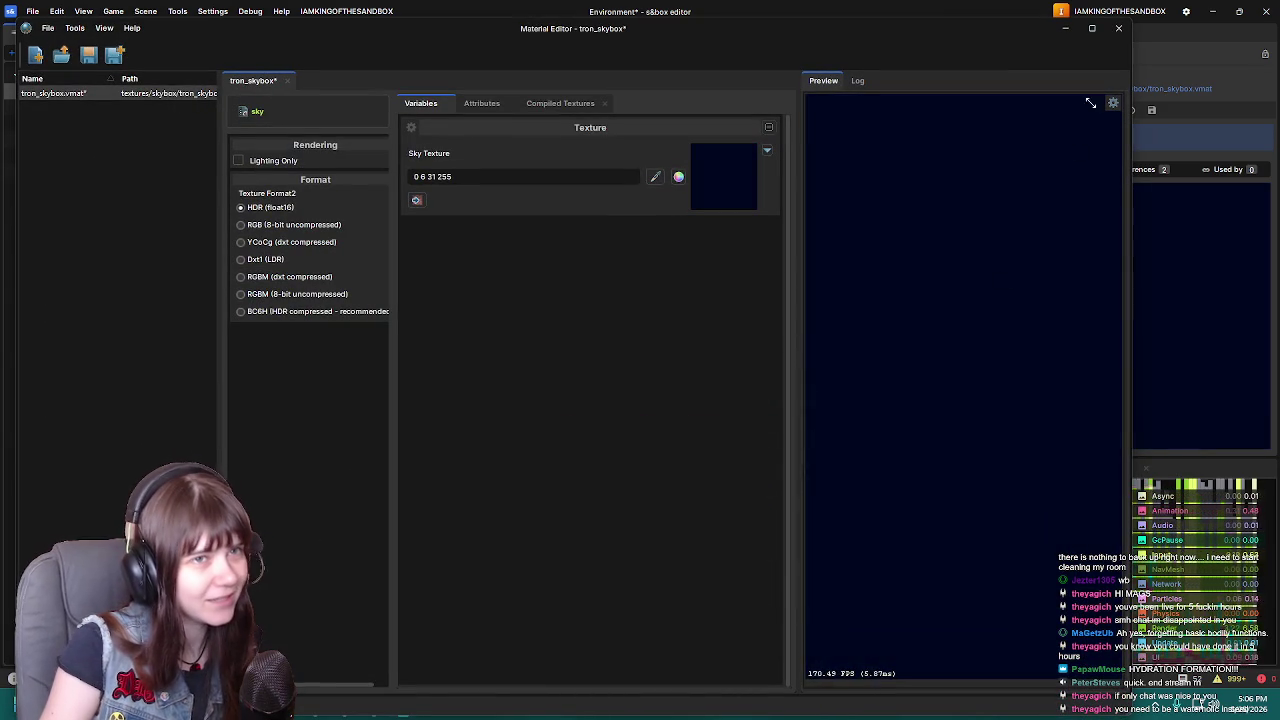
{"action": "left_click", "coordinate": [89, 55]}
{"action": "left_click", "coordinate": [1117, 29]}
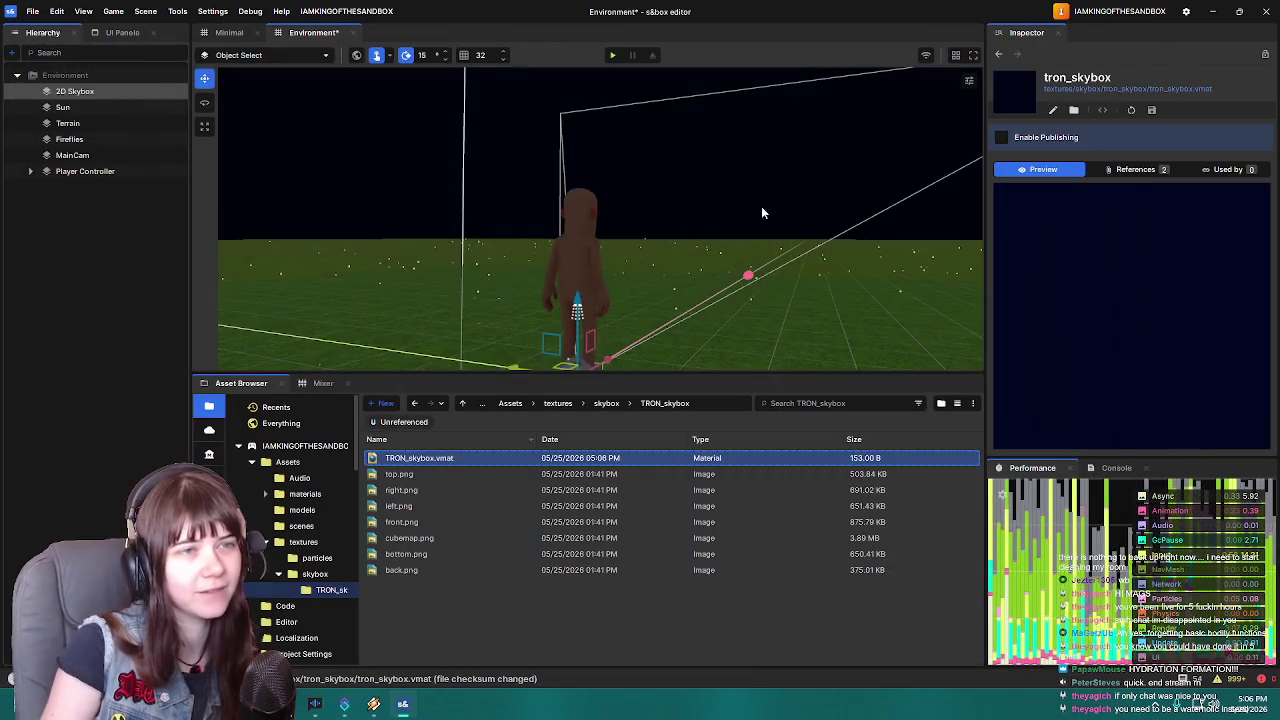
Save the Environment scene with Ctrl+S and fly the viewport camera around to check the navy sky
{"action": "key", "text": "ctrl+s"}
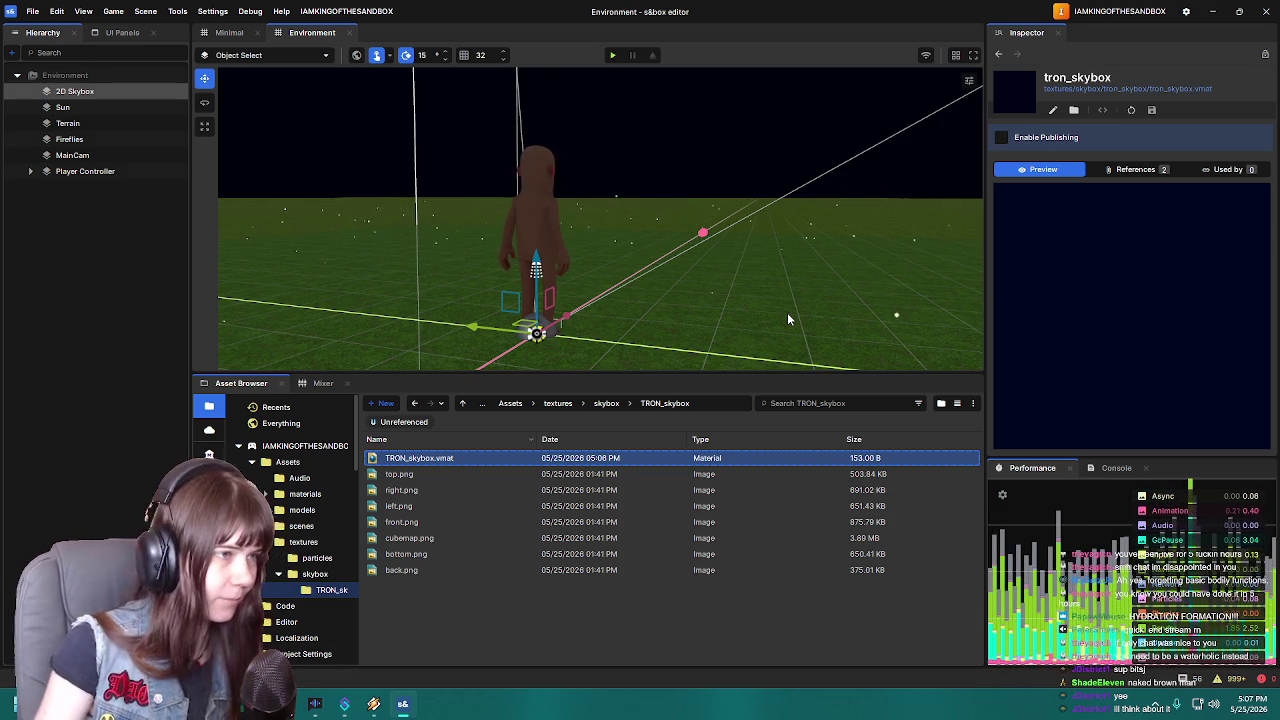
{"action": "key", "text": "w"}
{"action": "key", "text": "s"}
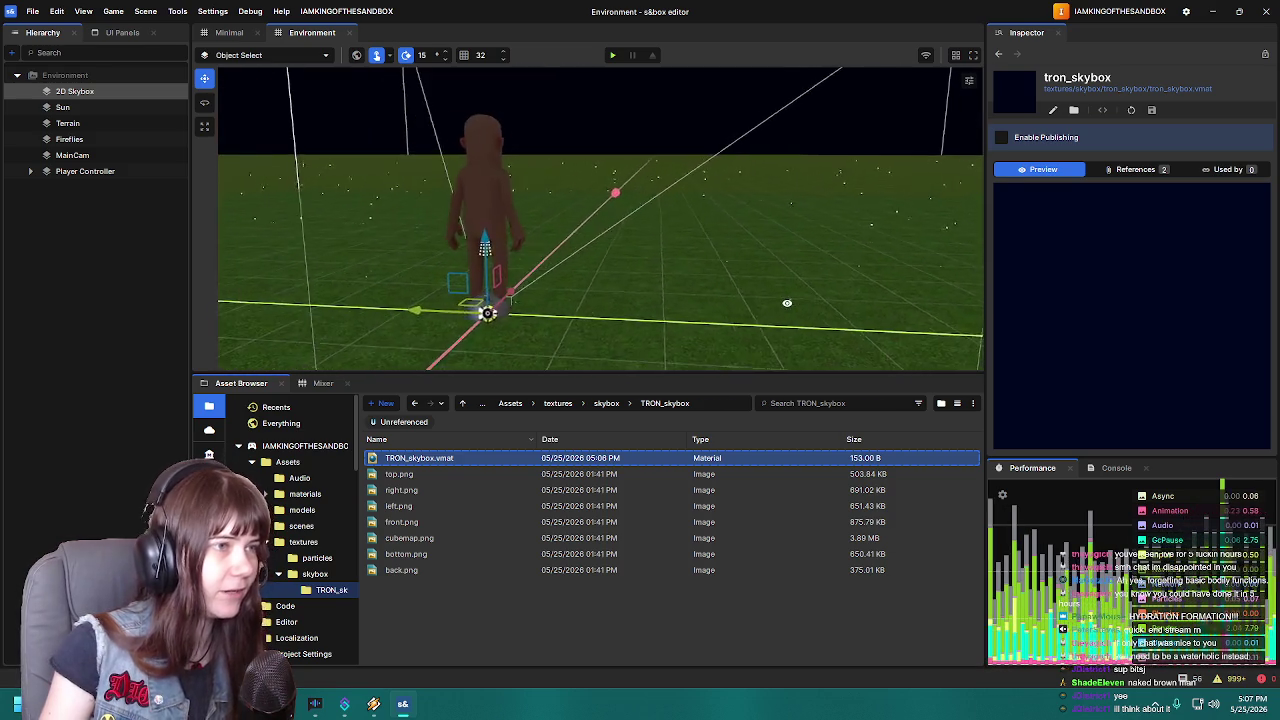
{"action": "mouse_move", "coordinate": [834, 254]}
{"action": "left_mouse_down"}
{"action": "mouse_move", "coordinate": [663, 217]}
{"action": "mouse_move", "coordinate": [565, 246]}
{"action": "left_mouse_up"}
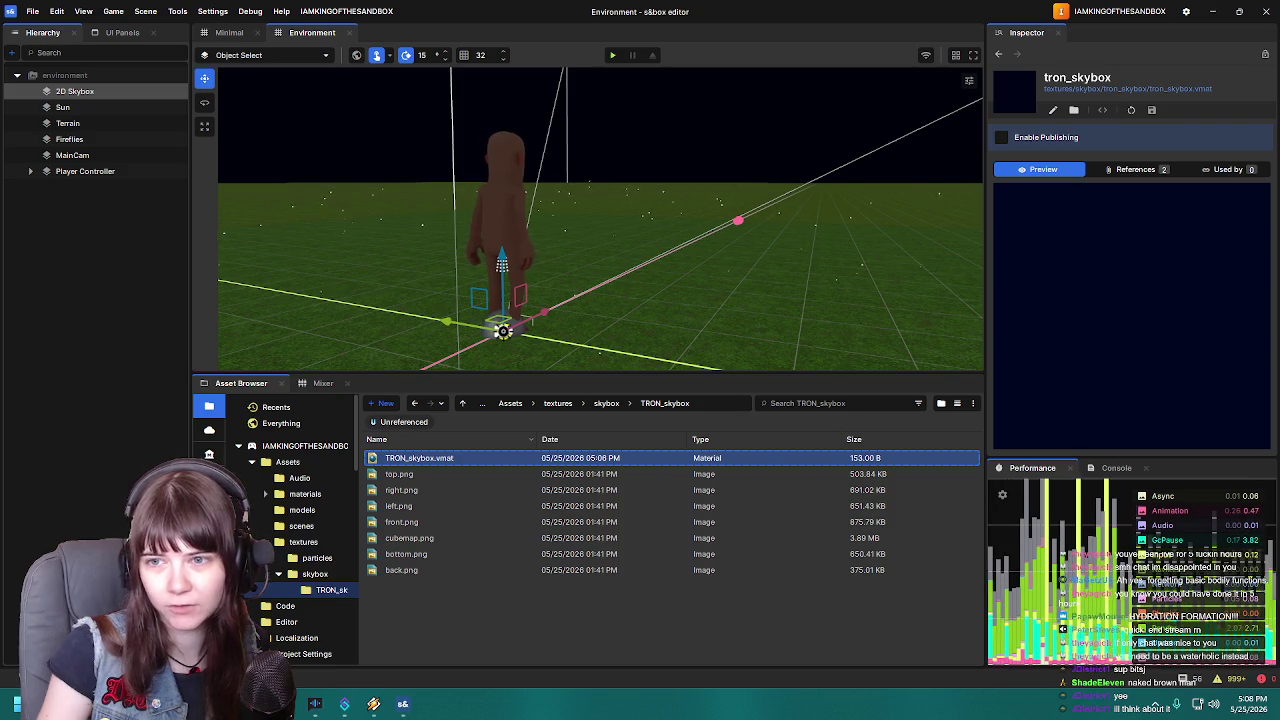
{"action": "key", "text": "alt+Tab"}
Maximise the browser, search the docs for 'skybox' and open the SkyBox2D reference
{"action": "double_click", "coordinate": [831, 56]}
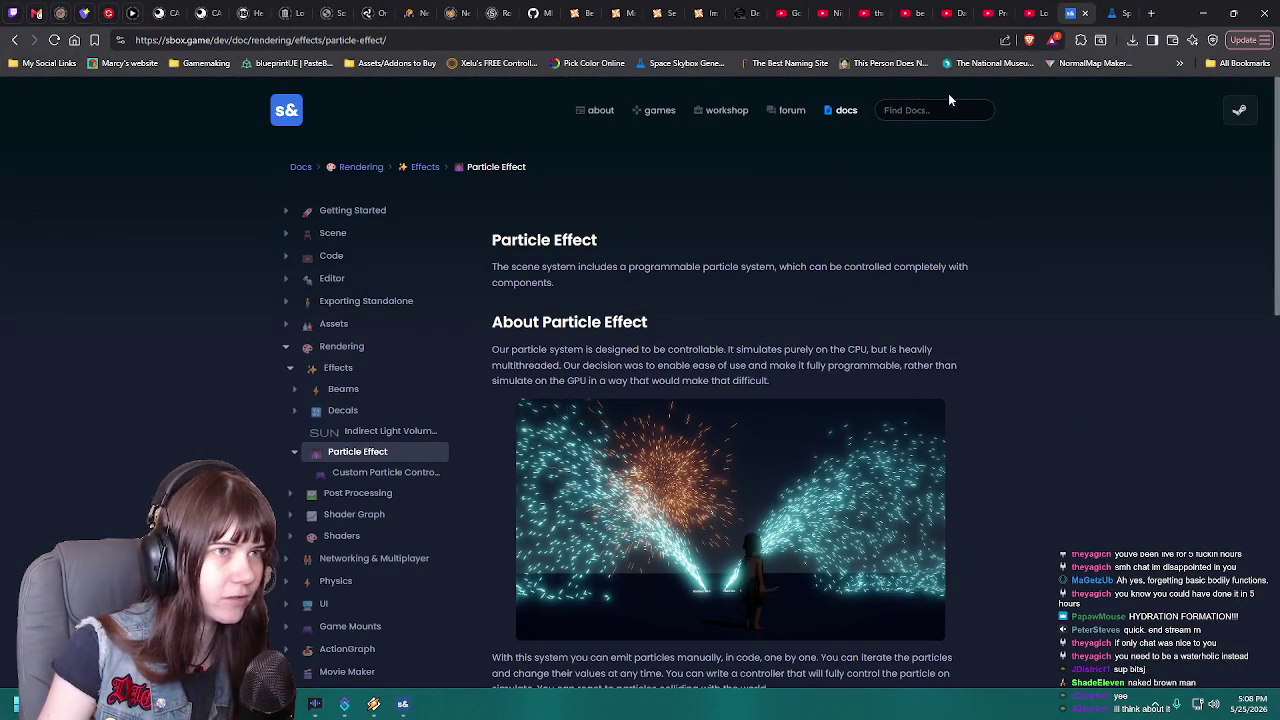
{"action": "left_click", "coordinate": [950, 108]}
{"action": "type", "text": "skybox"}
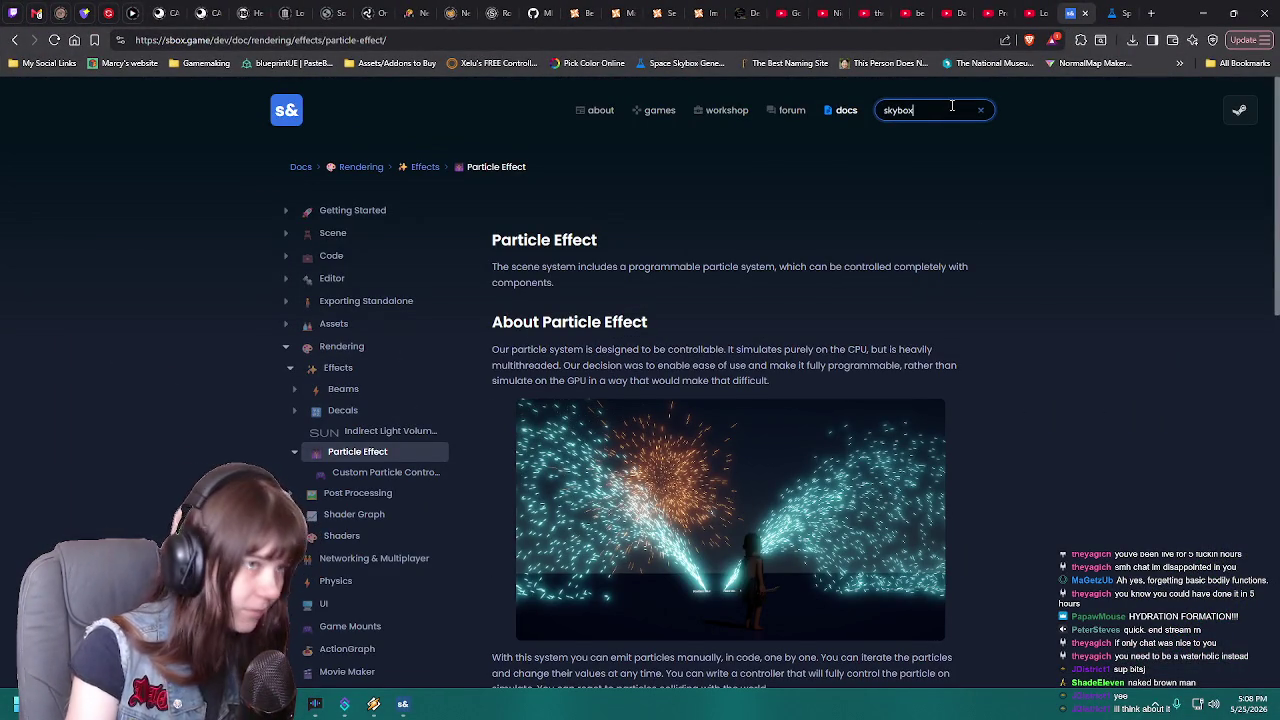
{"action": "key", "text": "Return"}
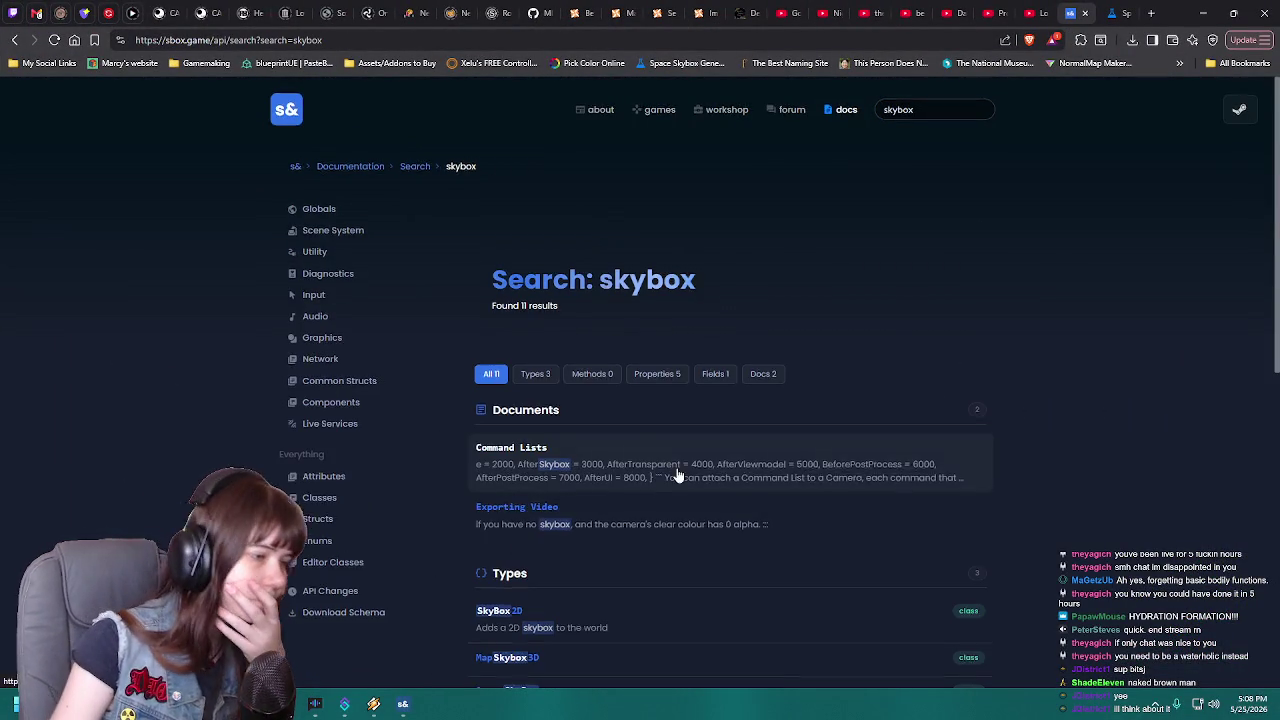
{"action": "scroll", "coordinate": [678, 475], "scroll_direction": "down", "scroll_amount": 2}
{"action": "scroll", "coordinate": [660, 466], "scroll_direction": "down", "scroll_amount": 3}
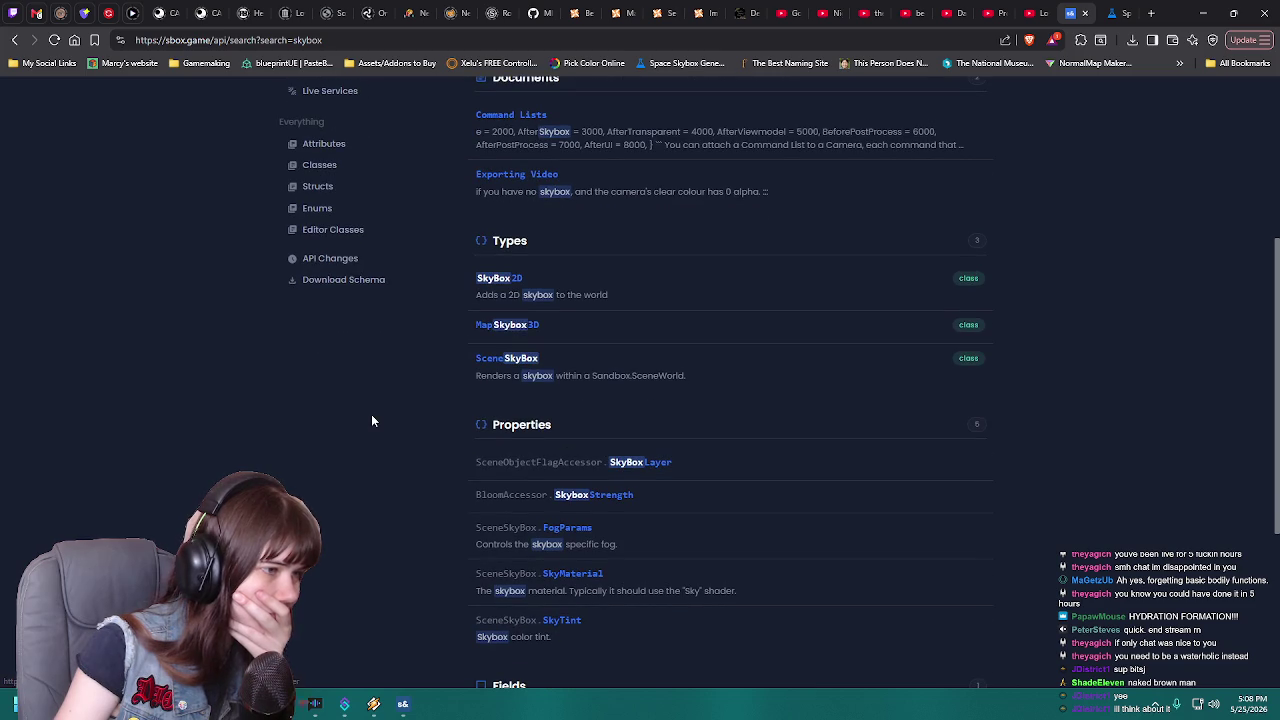
{"action": "left_click", "coordinate": [524, 279]}
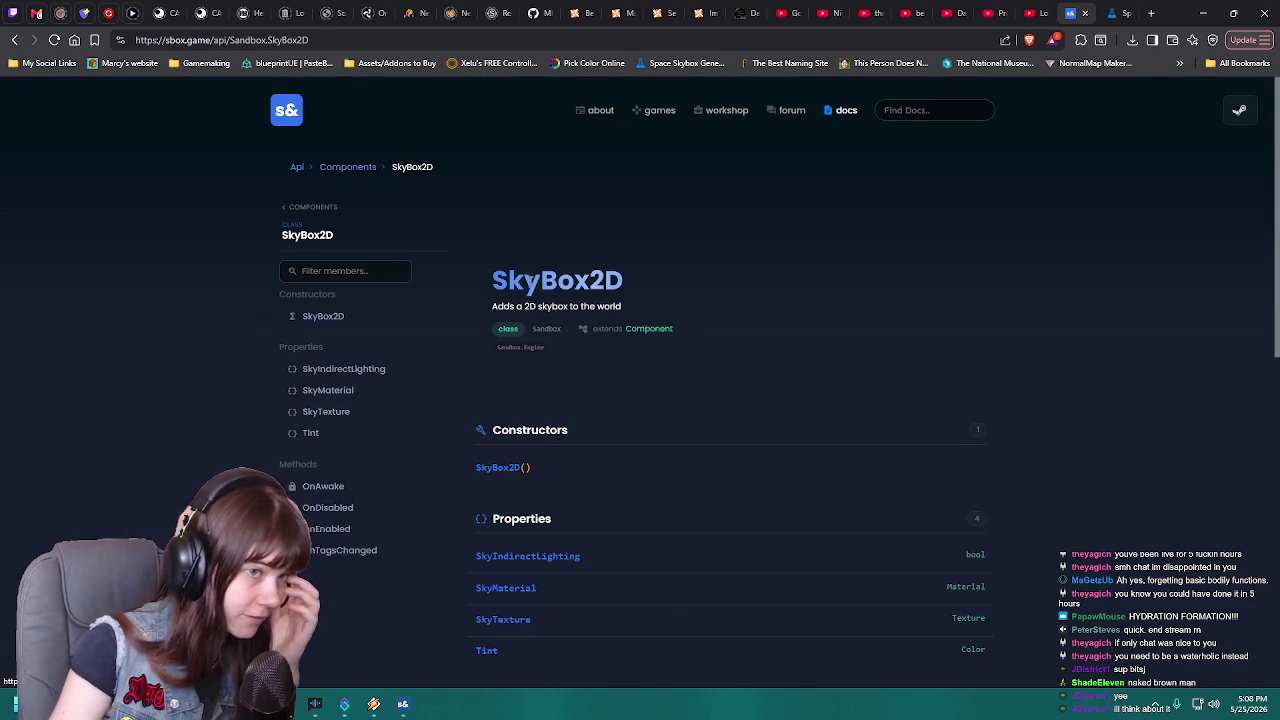
{"action": "scroll", "coordinate": [751, 400], "scroll_direction": "down", "scroll_amount": 2}
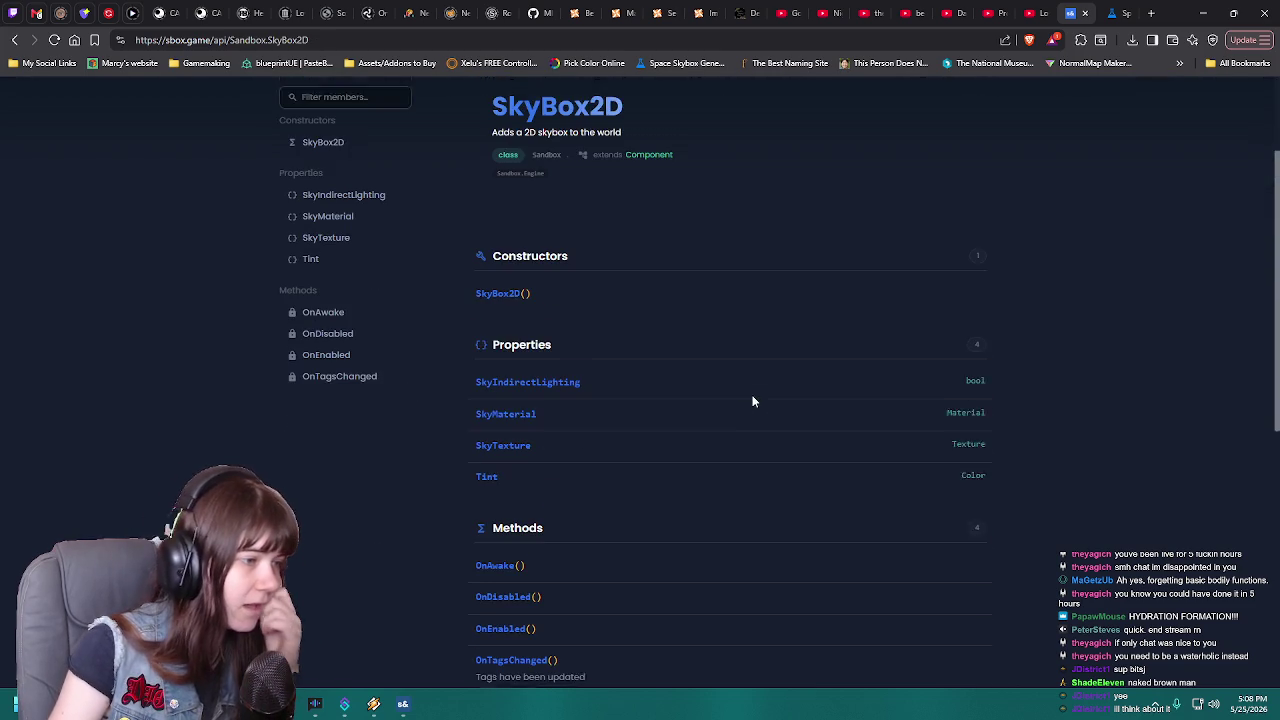
Go back through the skybox search results to the Particle Effect page
{"action": "left_click", "coordinate": [20, 41]}
{"action": "scroll", "coordinate": [620, 325], "scroll_direction": "down", "scroll_amount": 5}
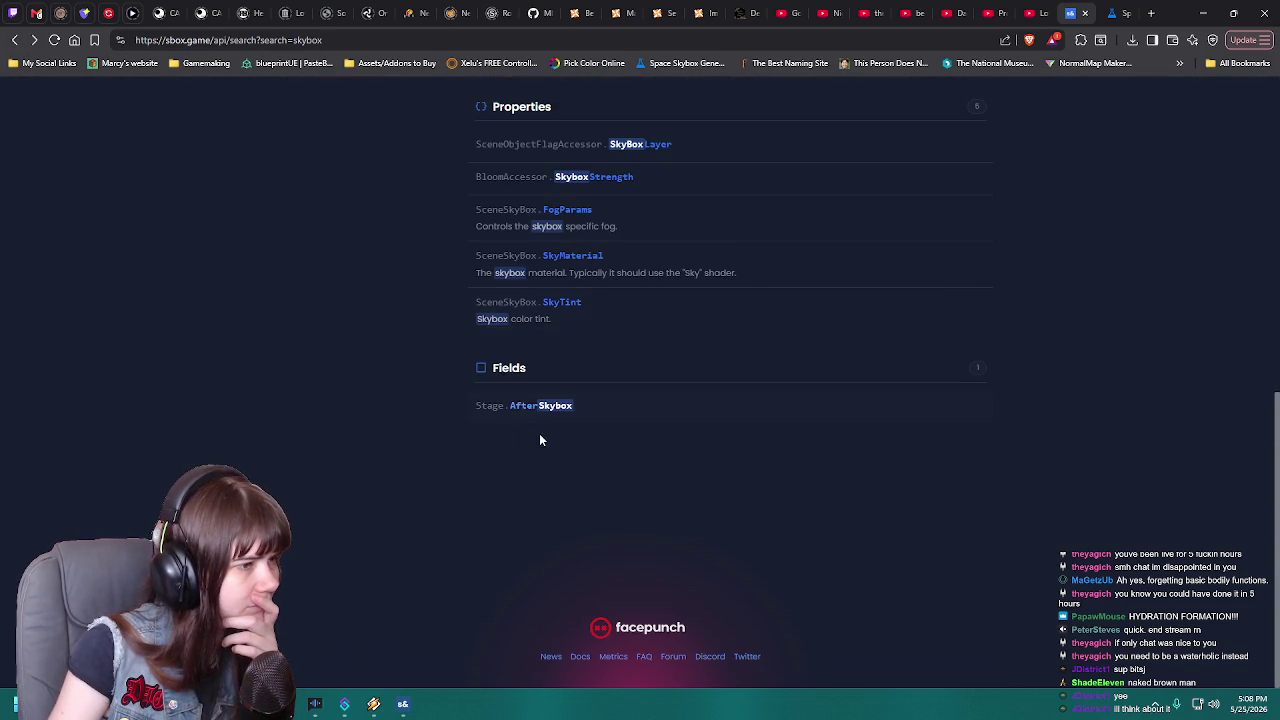
{"action": "scroll", "coordinate": [600, 385], "scroll_direction": "up", "scroll_amount": 8}
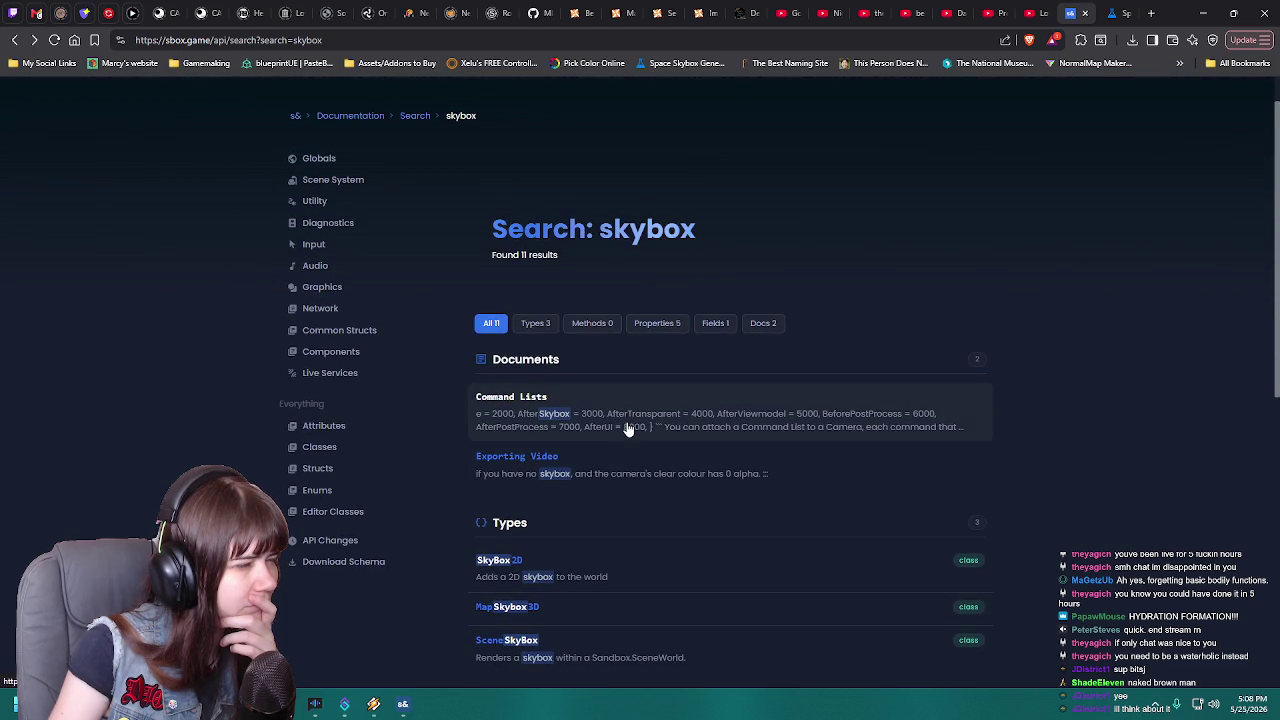
{"action": "scroll", "coordinate": [628, 429], "scroll_direction": "down", "scroll_amount": 1}
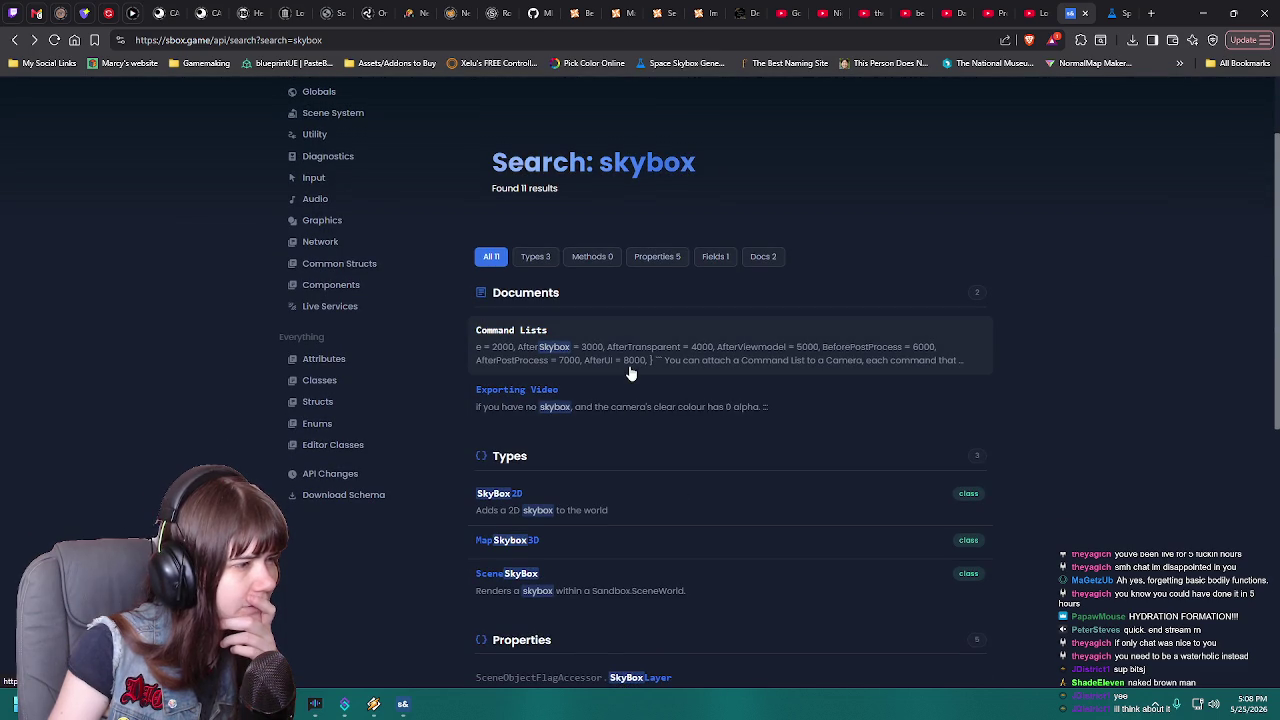
{"action": "scroll", "coordinate": [325, 360], "scroll_direction": "up", "scroll_amount": 2}
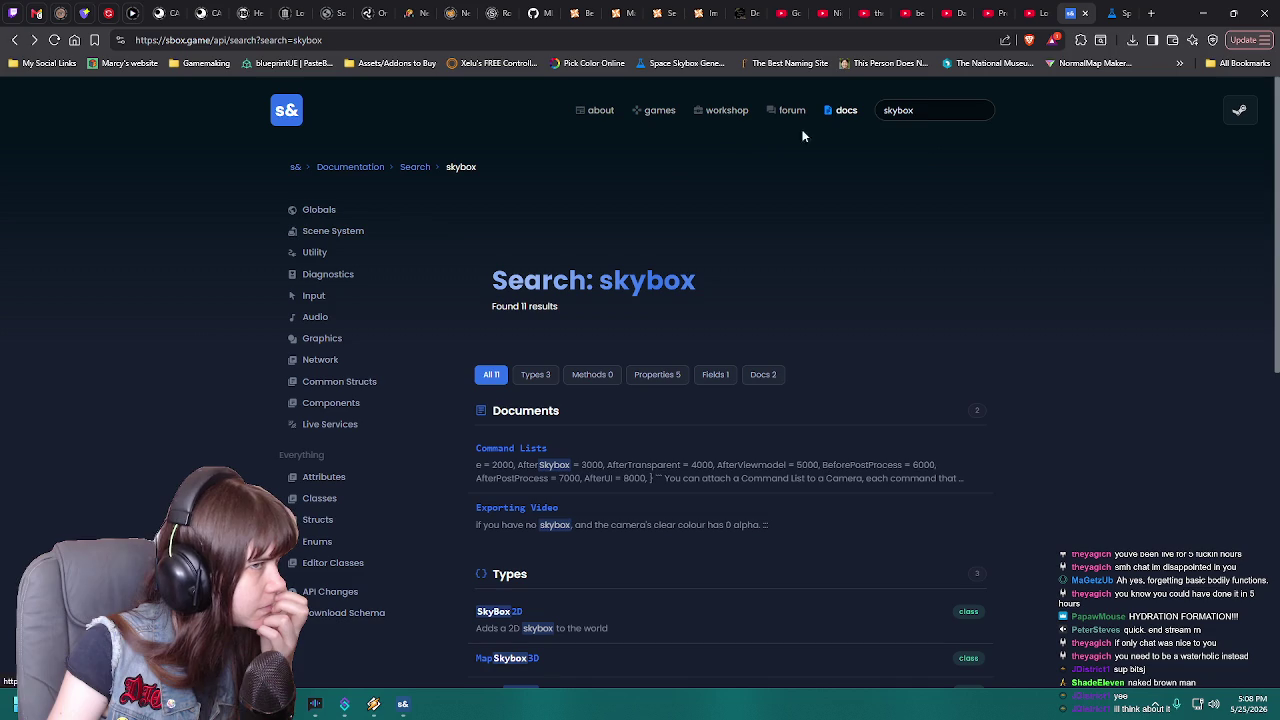
{"action": "left_click", "coordinate": [14, 40]}
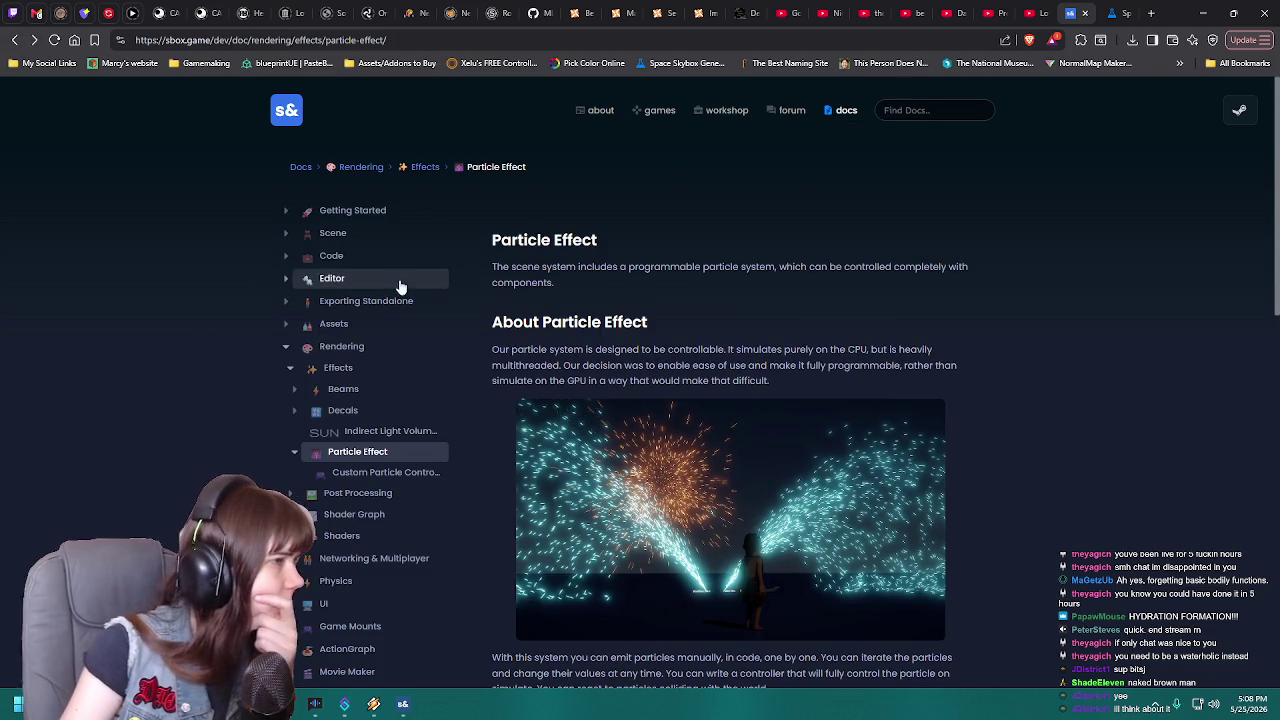
Navigate the docs from Shaders through Material to the GPU Instancing page
{"action": "scroll", "coordinate": [391, 482], "scroll_direction": "down", "scroll_amount": 1}
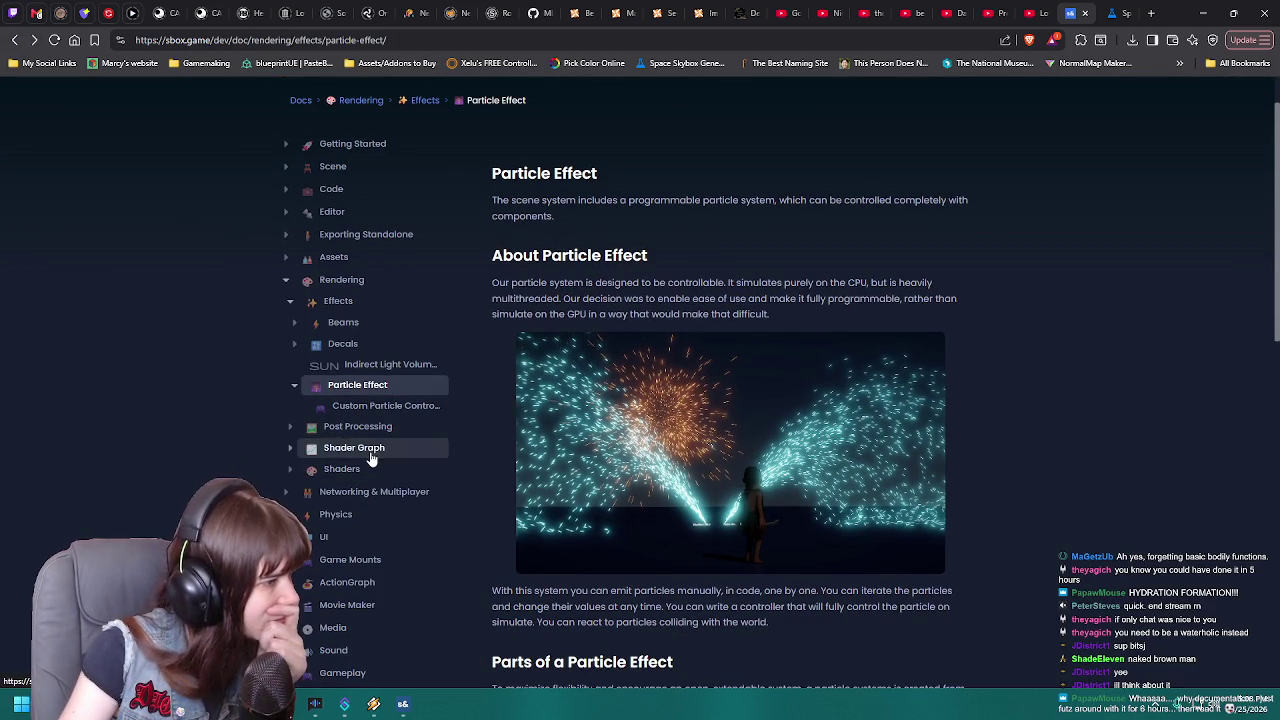
{"action": "left_click", "coordinate": [360, 469]}
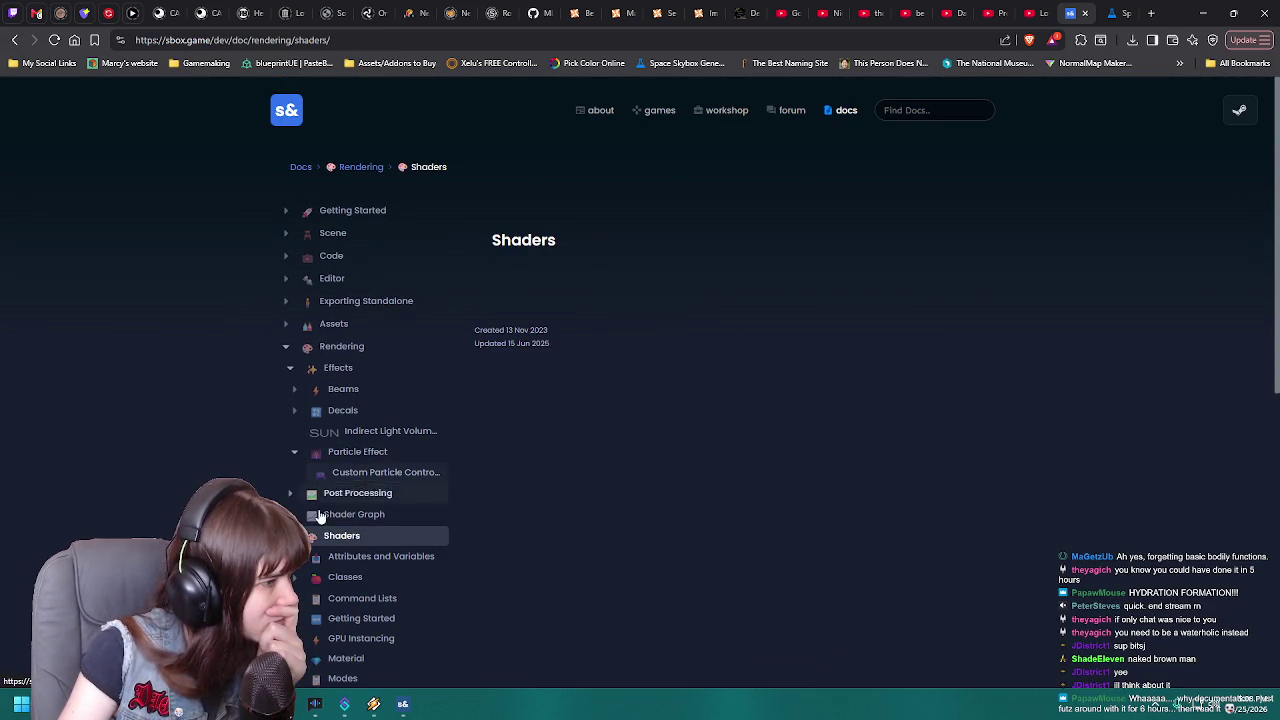
{"action": "scroll", "coordinate": [325, 450], "scroll_direction": "down", "scroll_amount": 4}
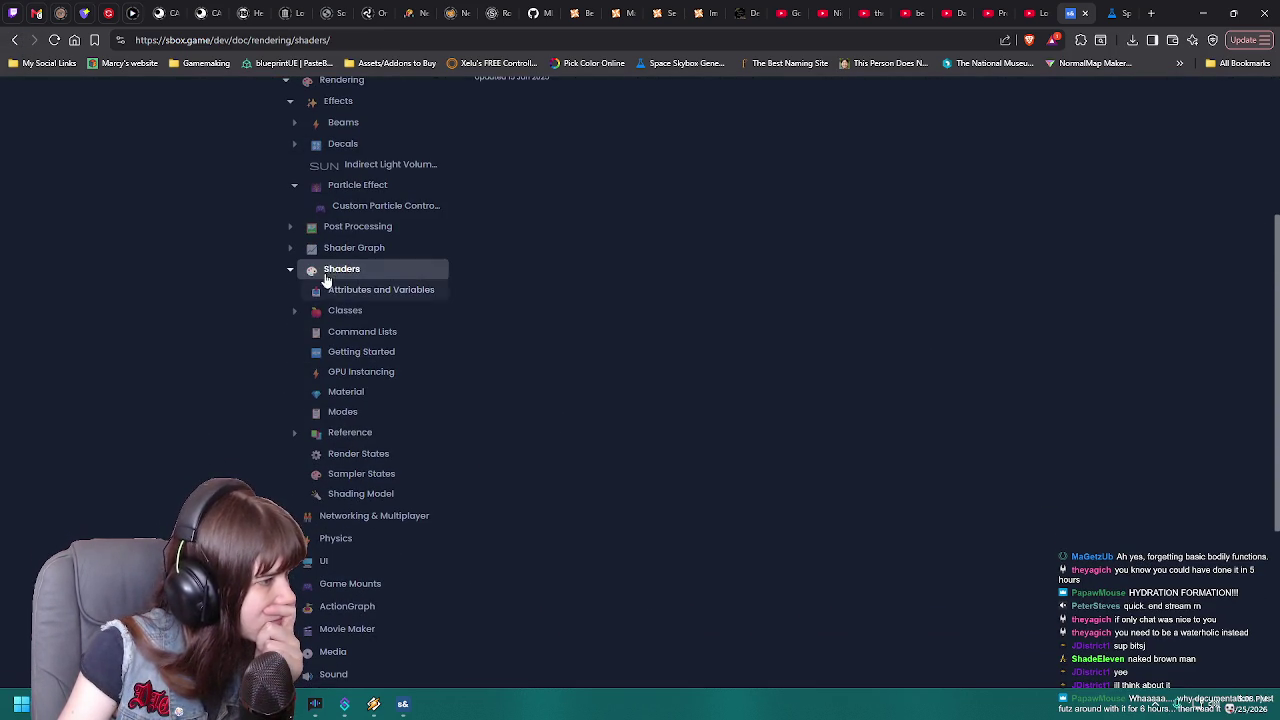
{"action": "left_click", "coordinate": [333, 400]}
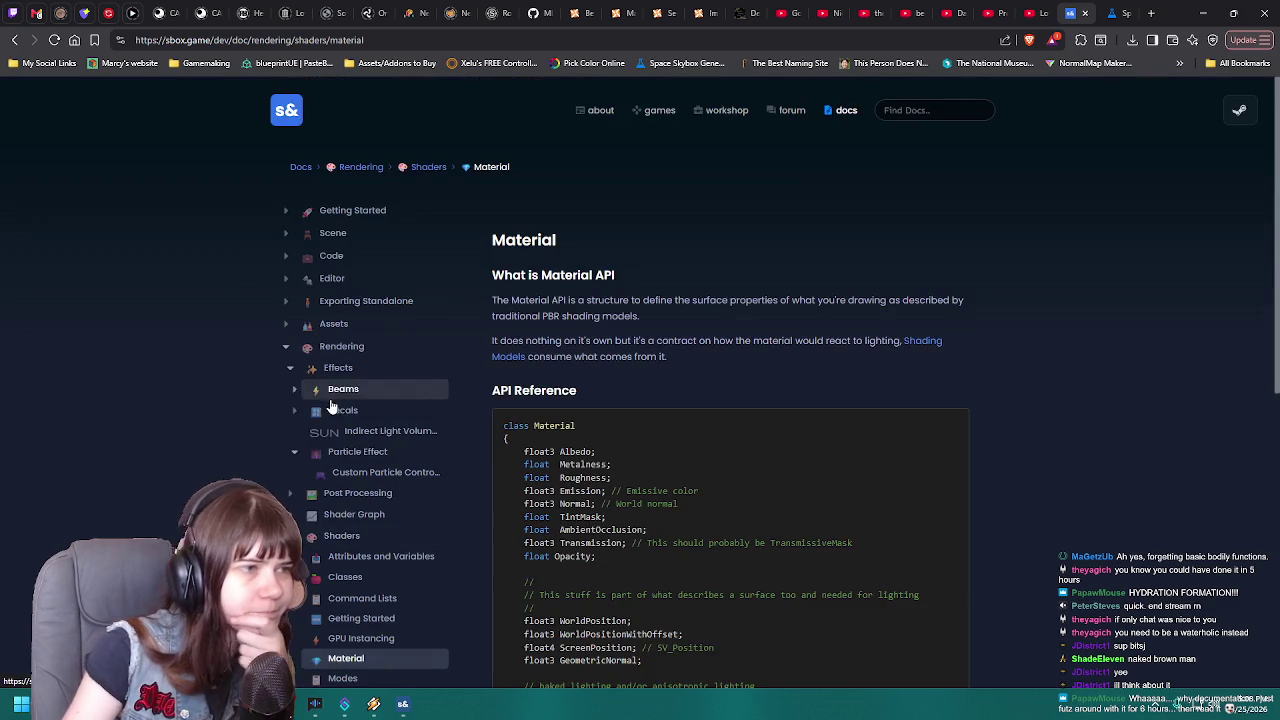
{"action": "scroll", "coordinate": [583, 400], "scroll_direction": "down", "scroll_amount": 5}
{"action": "scroll", "coordinate": [470, 420], "scroll_direction": "up", "scroll_amount": 3}
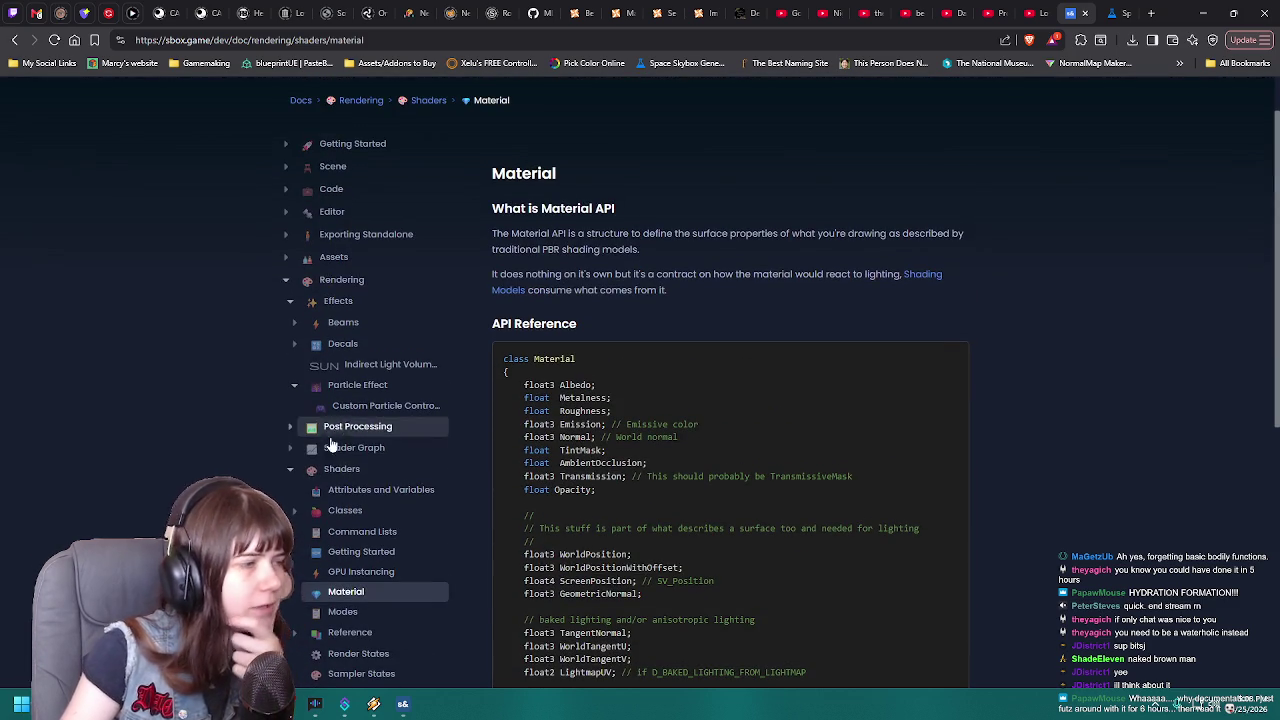
{"action": "scroll", "coordinate": [322, 510], "scroll_direction": "down", "scroll_amount": 4}
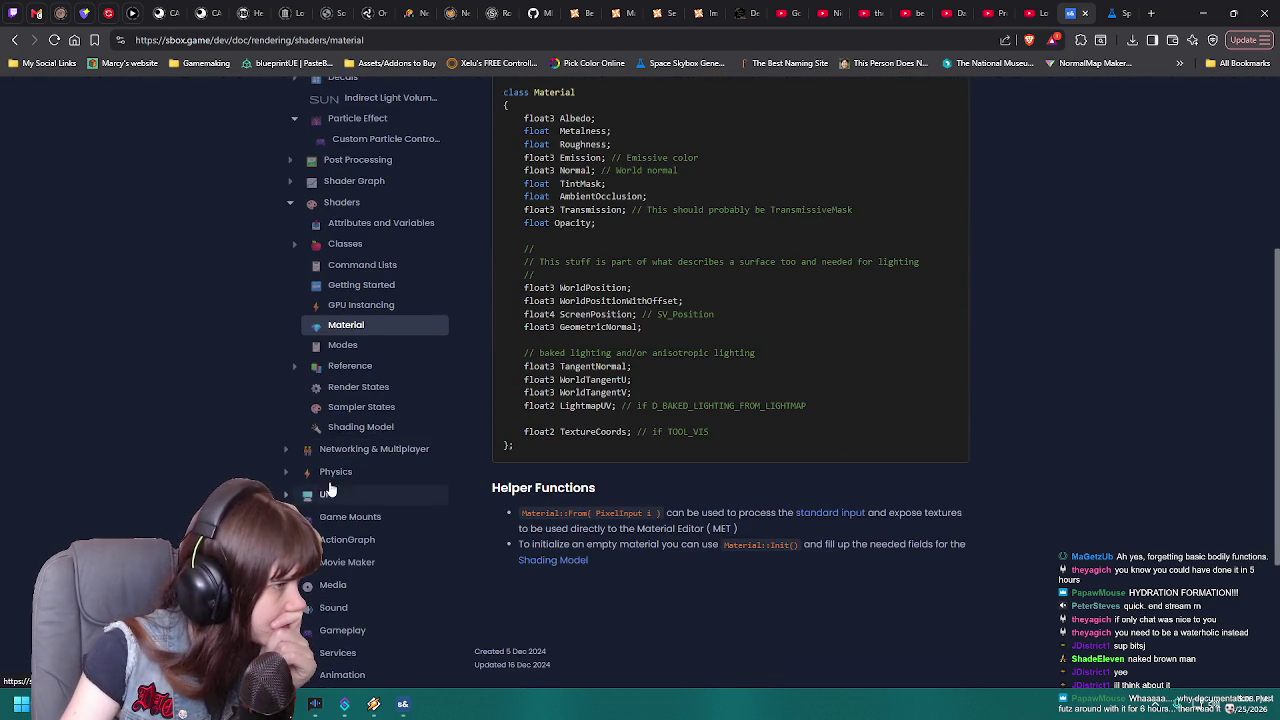
{"action": "scroll", "coordinate": [345, 495], "scroll_direction": "up", "scroll_amount": 4}
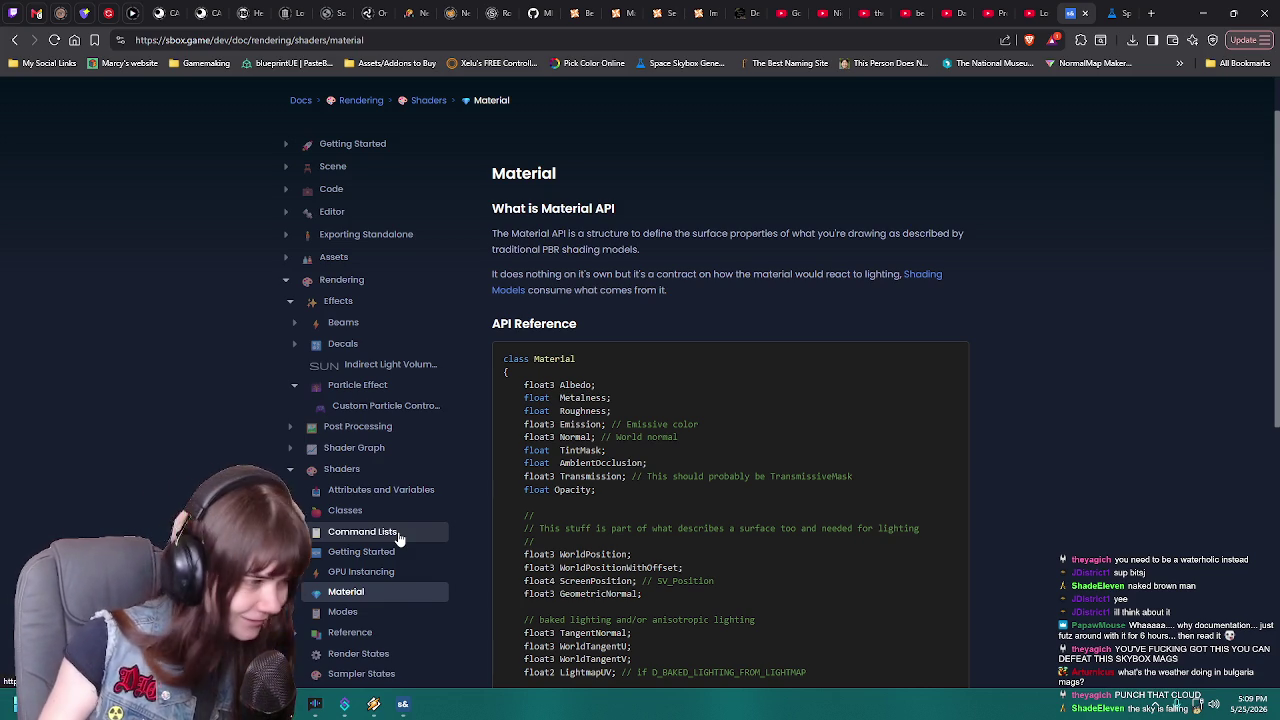
{"action": "scroll", "coordinate": [450, 483], "scroll_direction": "down", "scroll_amount": 1}
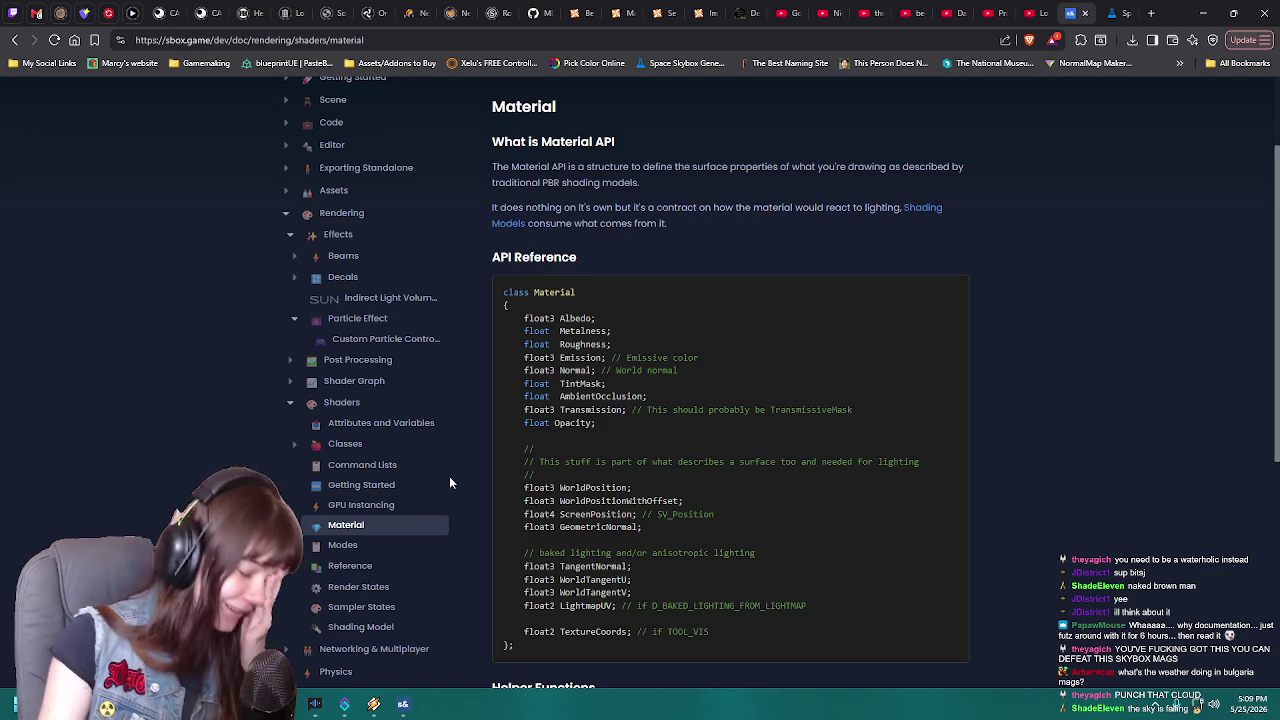
{"action": "left_click", "coordinate": [399, 509]}
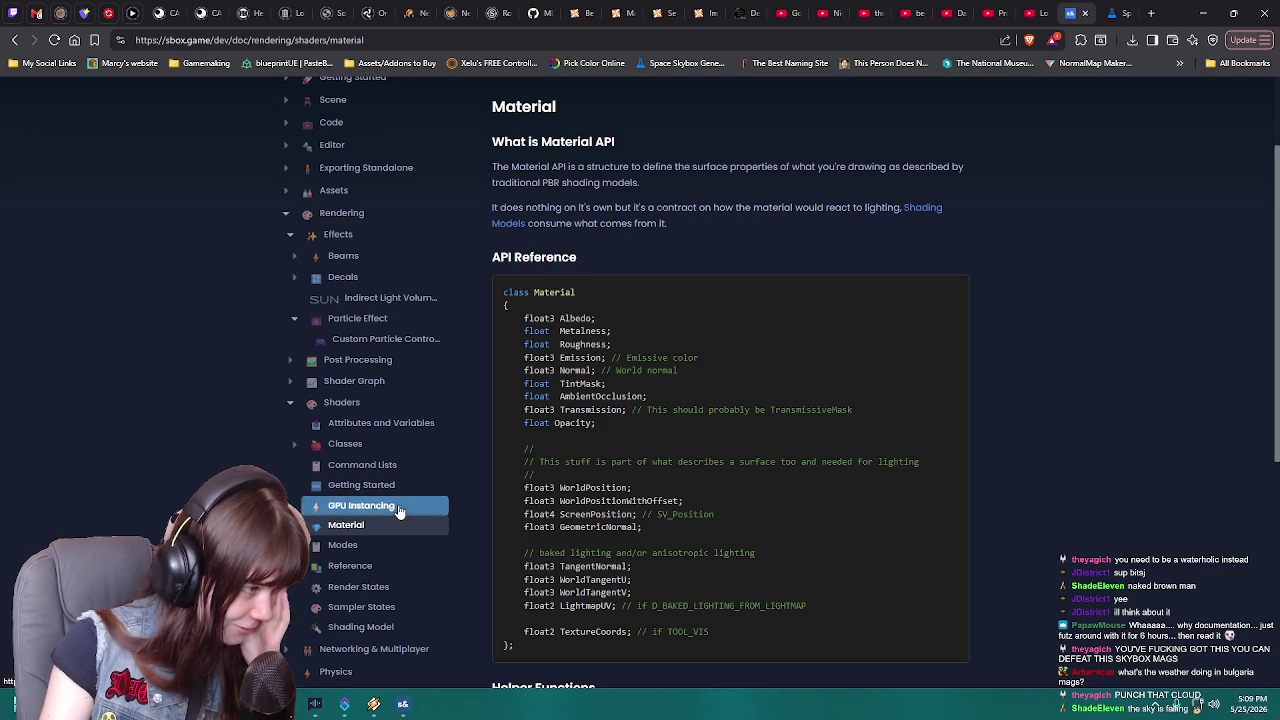
{"action": "scroll", "coordinate": [399, 418], "scroll_direction": "down", "scroll_amount": 3}
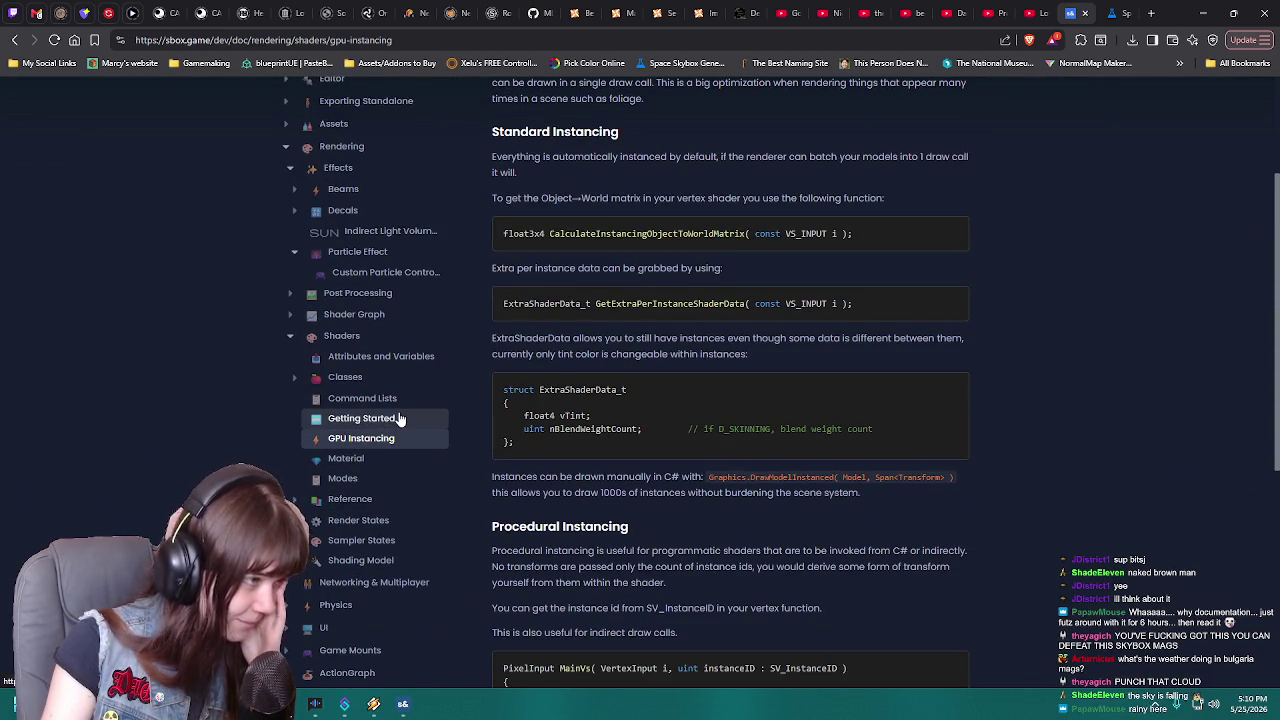
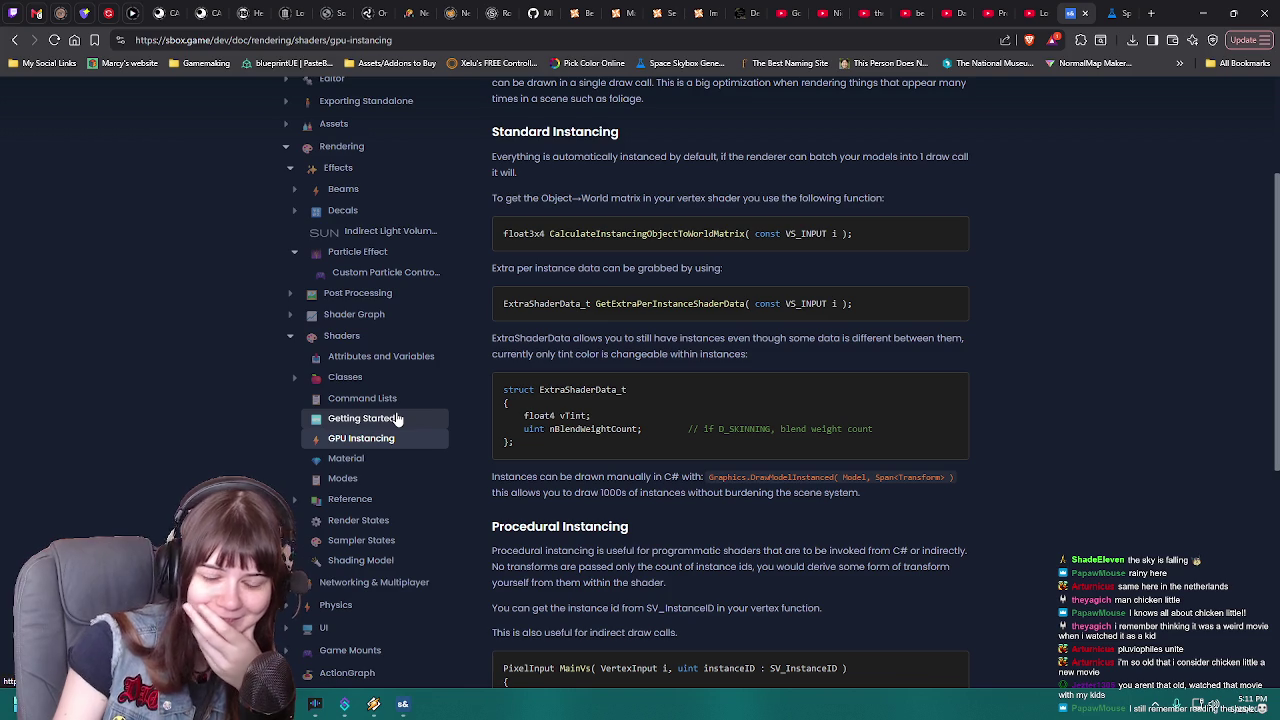
Browse the Command Lists and Rendering Effects doc pages, then search the docs for 'skybox'
{"action": "left_click", "coordinate": [390, 400]}
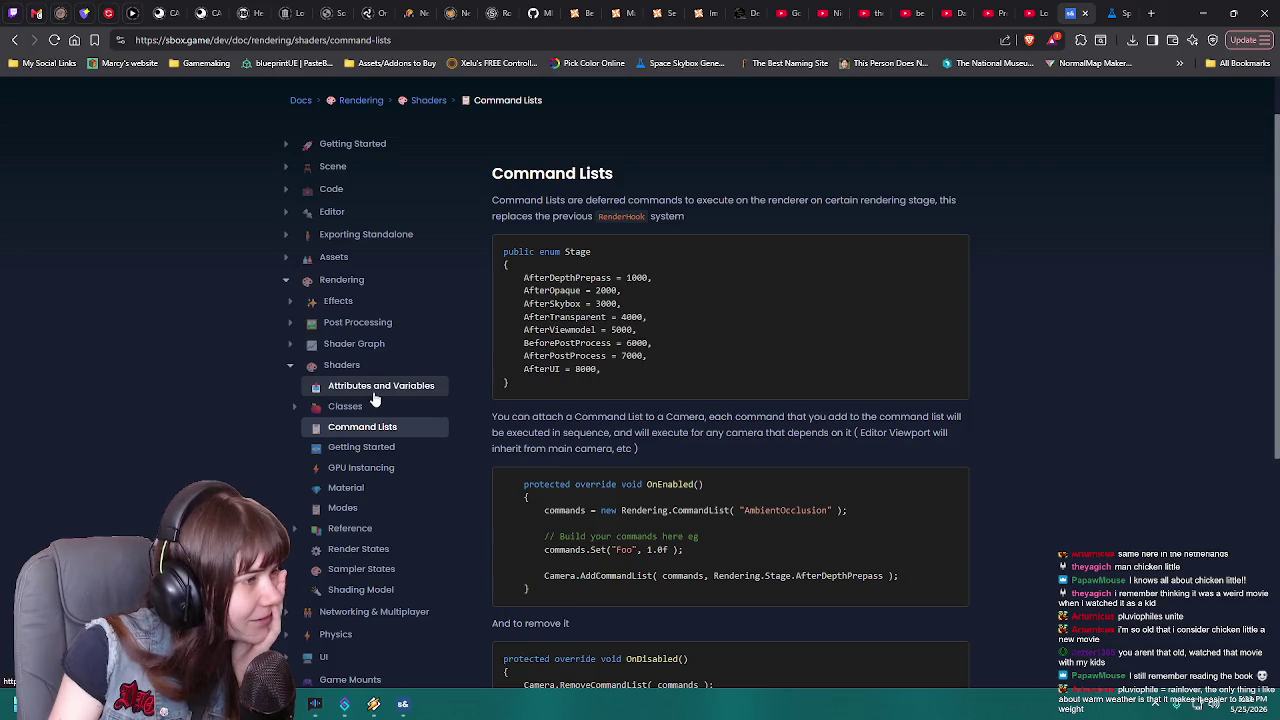
{"action": "left_click", "coordinate": [335, 301]}
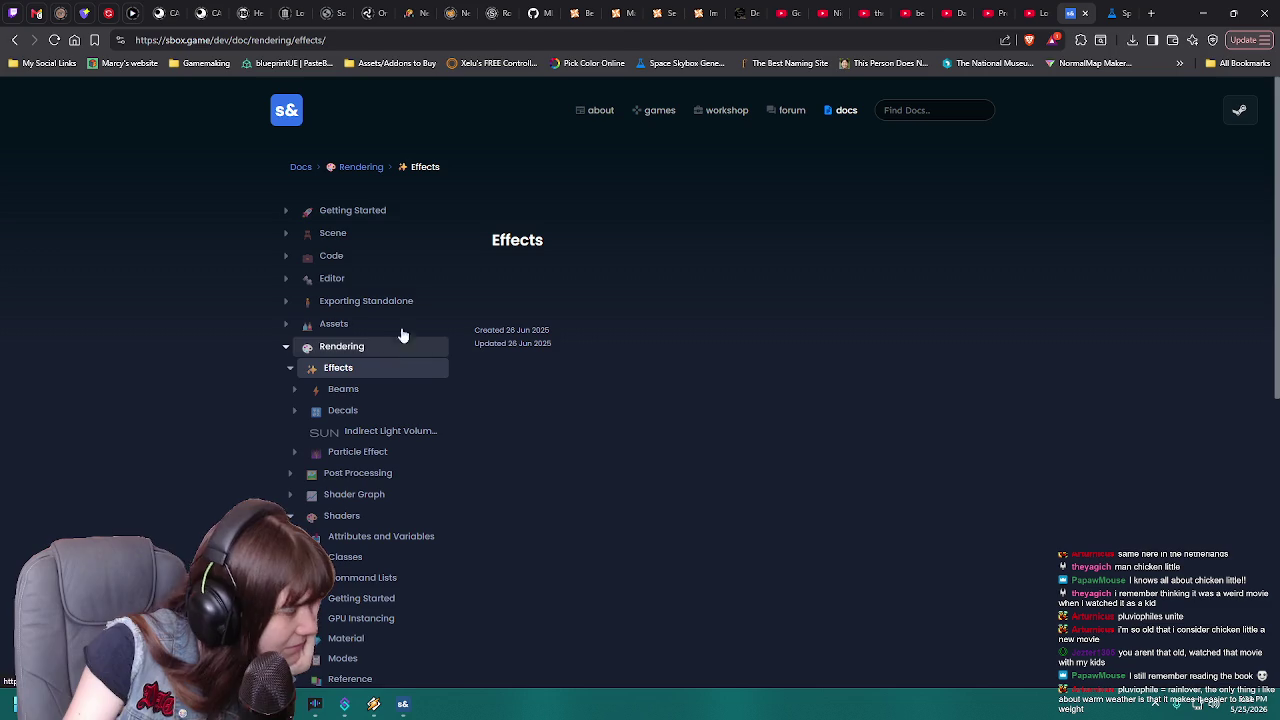
{"action": "left_click", "coordinate": [912, 112]}
{"action": "type", "text": "s"}
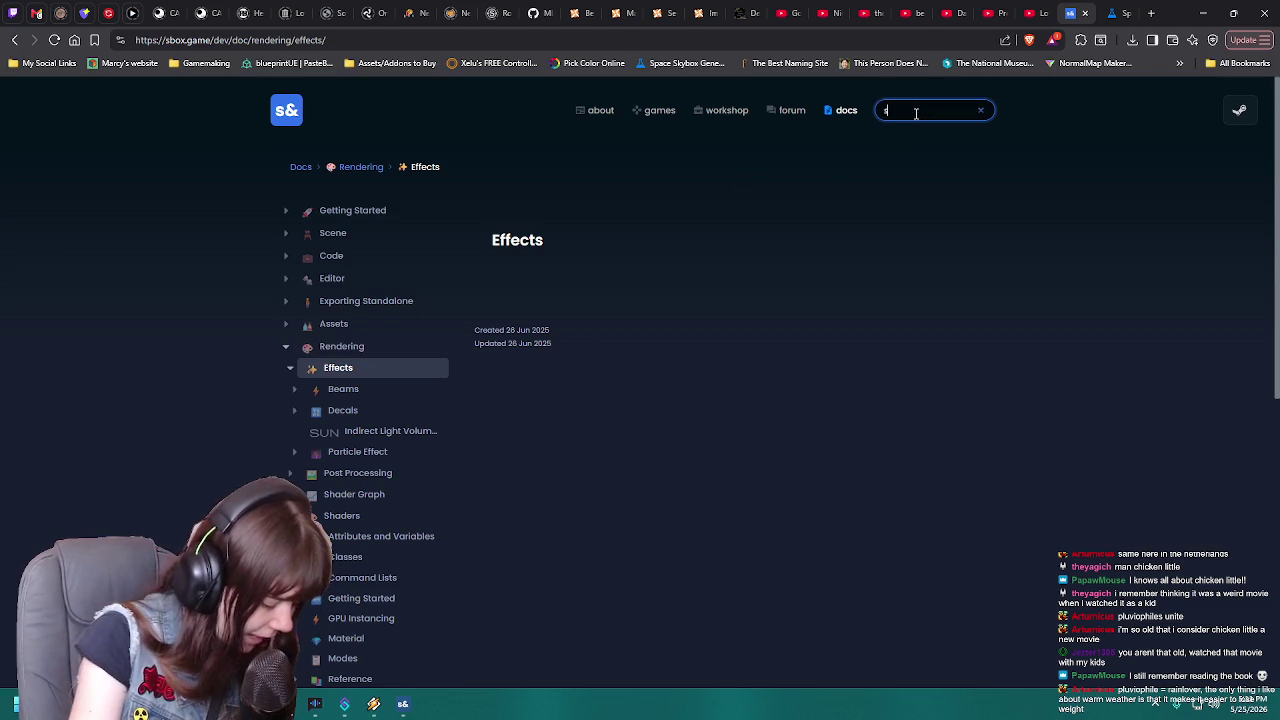
{"action": "type", "text": "kybox"}
{"action": "key", "text": "Return"}
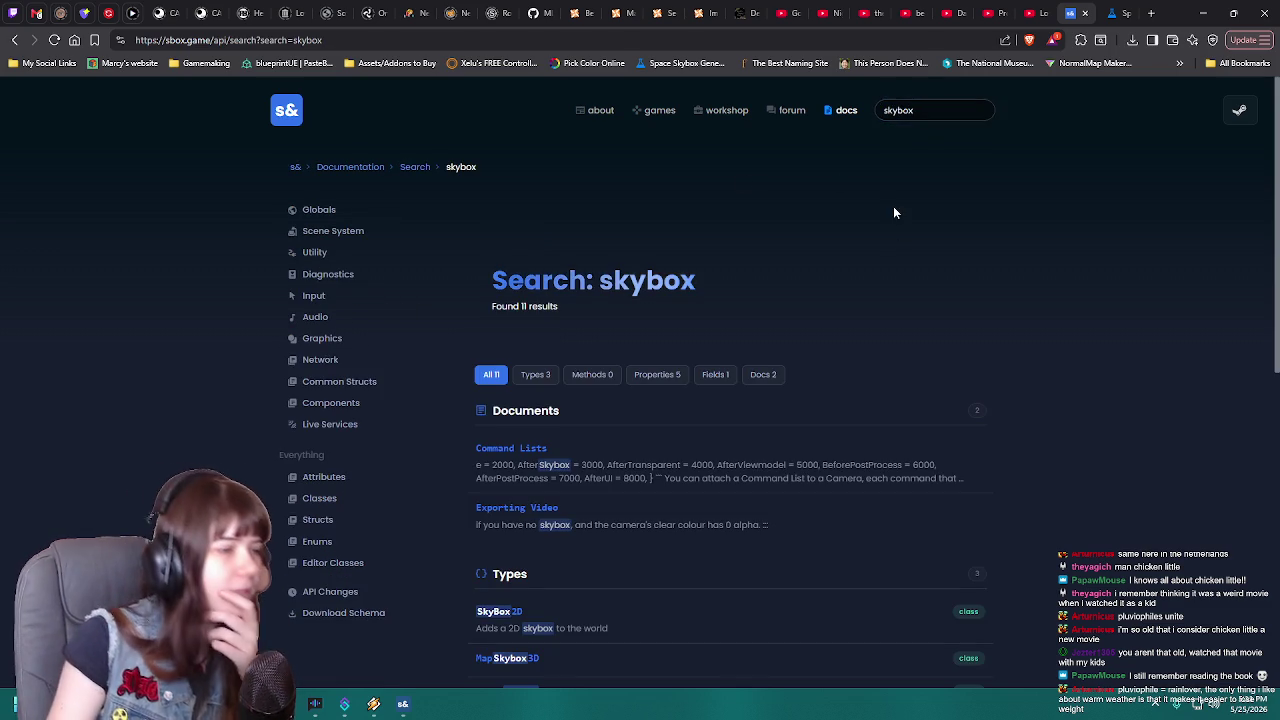
Open the SkyBox2D API page from the results, then return to the s&box editor
{"action": "scroll", "coordinate": [878, 378], "scroll_direction": "down", "scroll_amount": 3}
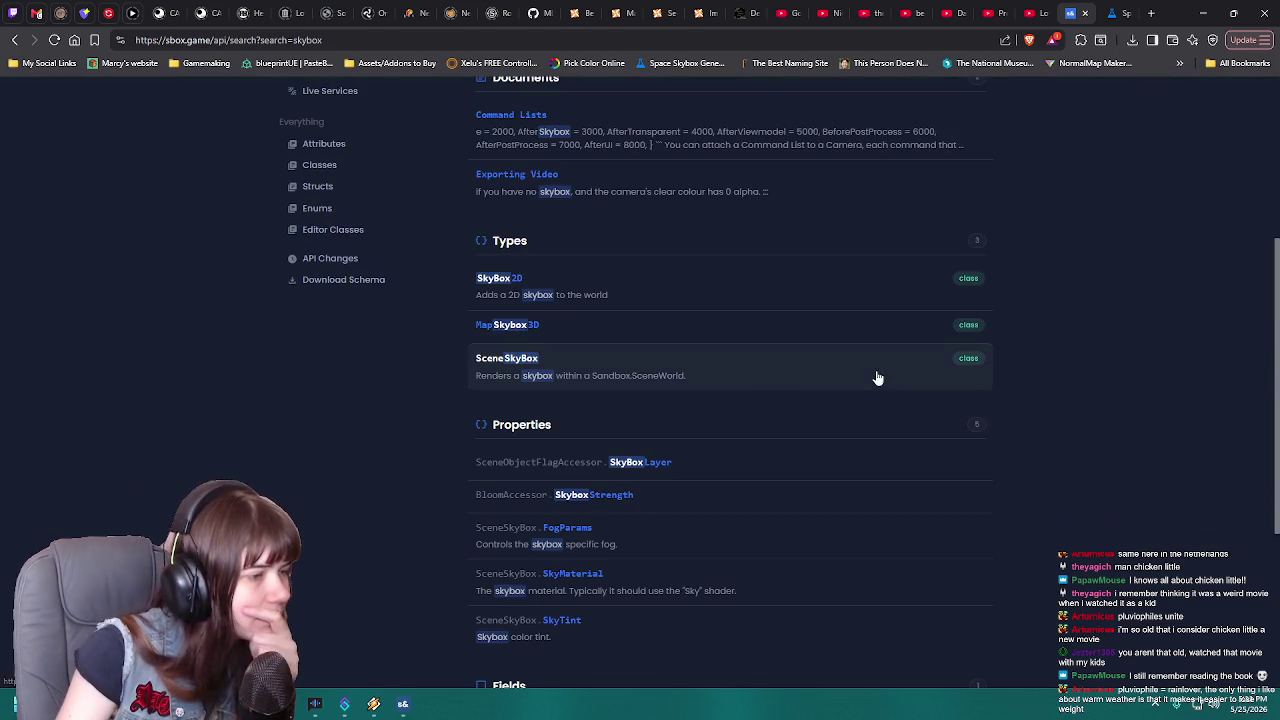
{"action": "left_click", "coordinate": [557, 285]}
{"action": "scroll", "coordinate": [732, 324], "scroll_direction": "down", "scroll_amount": 2}
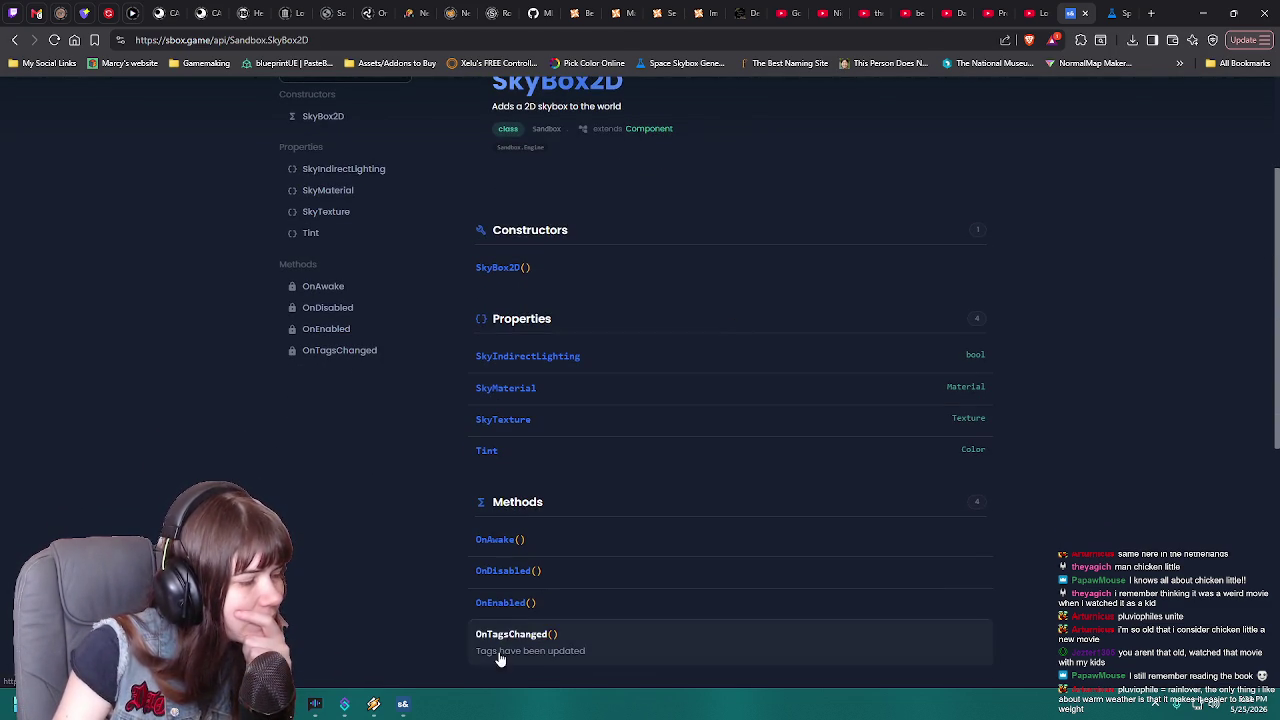
{"action": "left_click", "coordinate": [404, 706]}
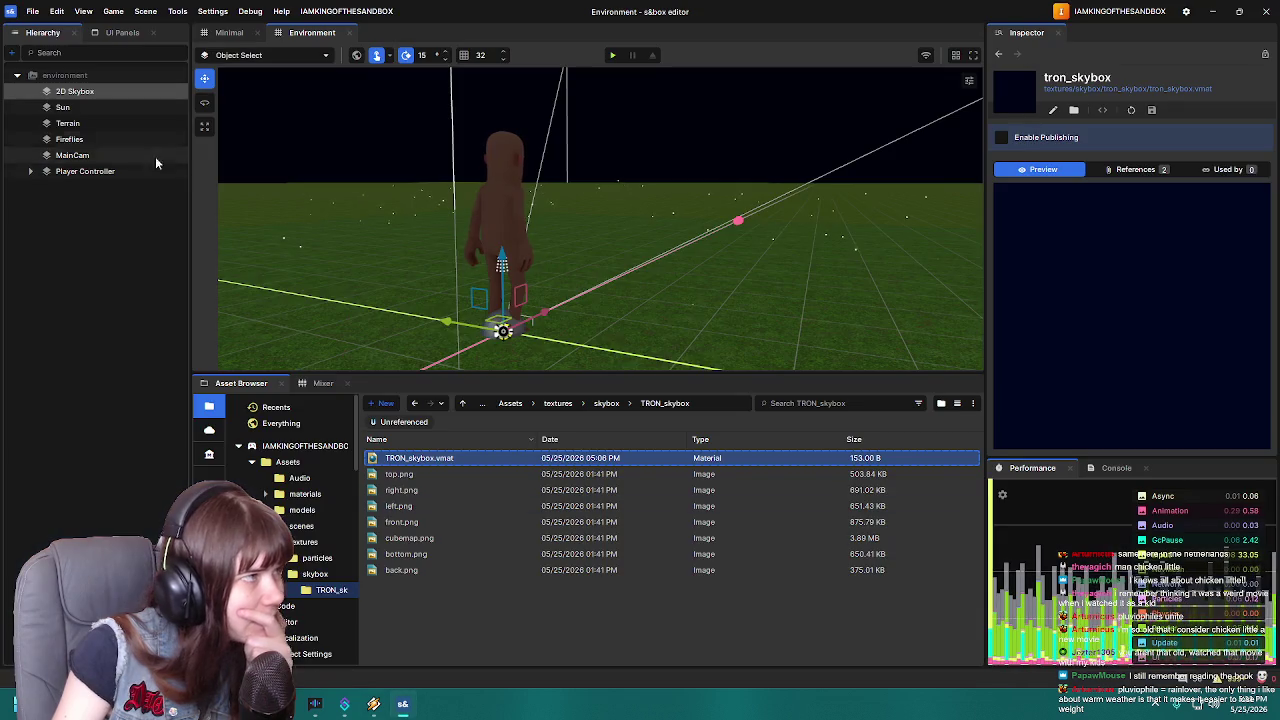
Select 2D Skybox in the Hierarchy and scroll its Inspector to the tron_skybox Sky Material
{"action": "left_click", "coordinate": [83, 95]}
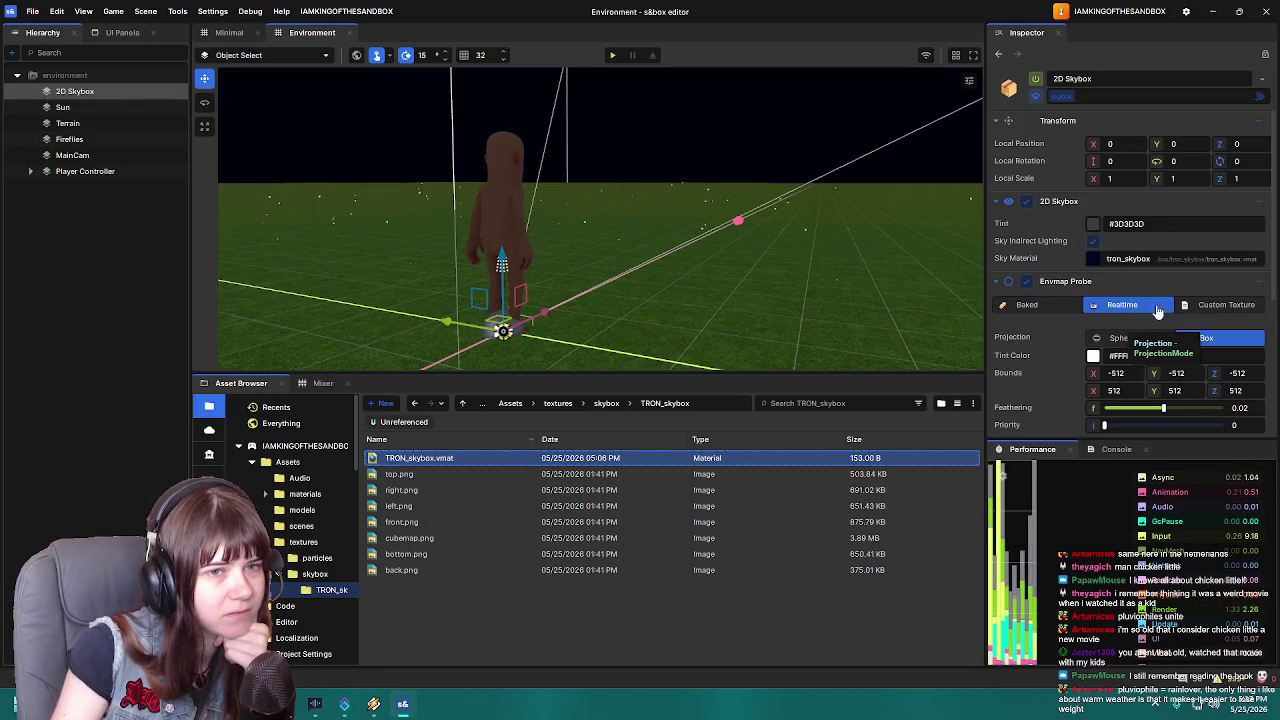
{"action": "scroll", "coordinate": [1032, 328], "scroll_direction": "down", "scroll_amount": 2}
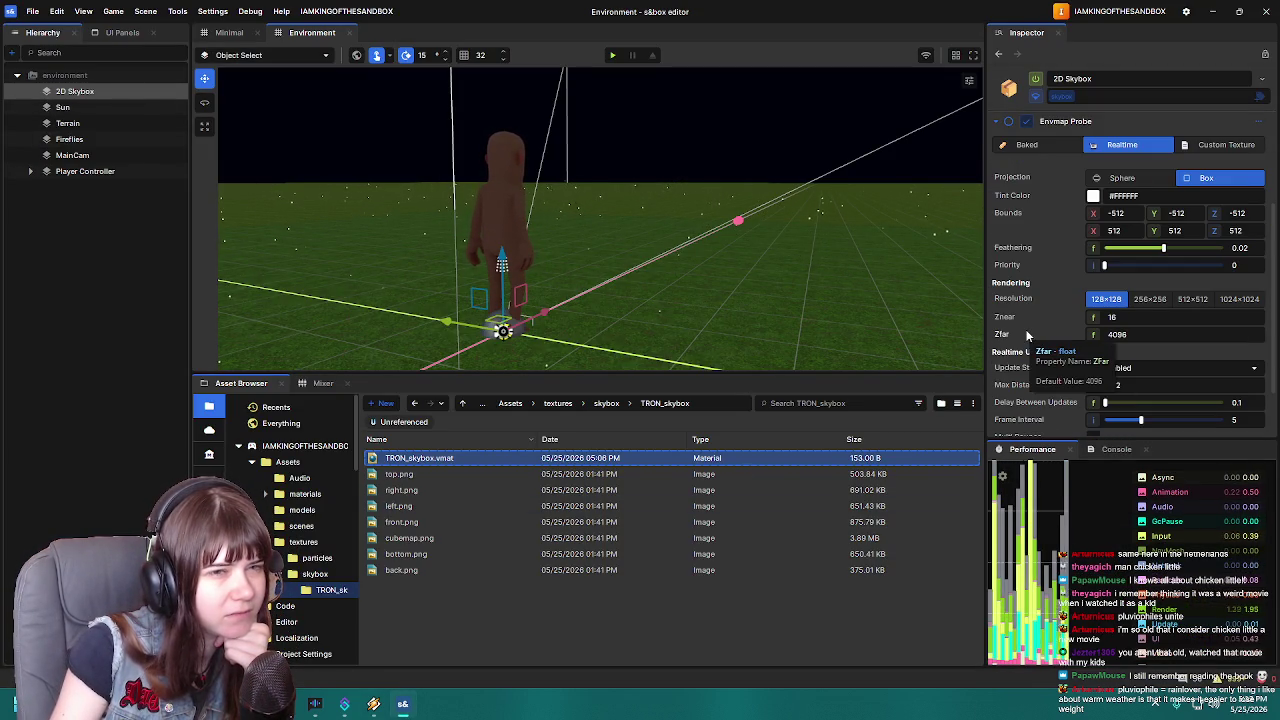
{"action": "scroll", "coordinate": [1026, 335], "scroll_direction": "down", "scroll_amount": 3}
{"action": "scroll", "coordinate": [1026, 330], "scroll_direction": "up", "scroll_amount": 5}
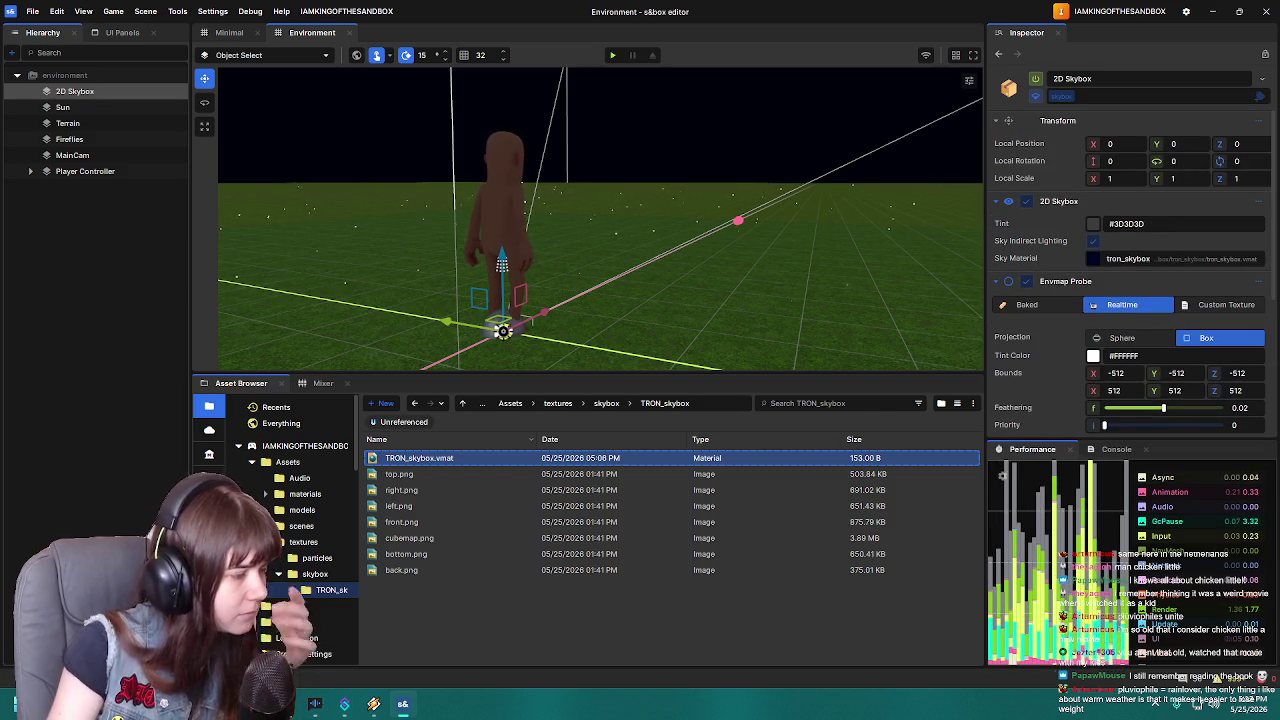
{"action": "scroll", "coordinate": [452, 425], "scroll_direction": "down", "scroll_amount": 2}
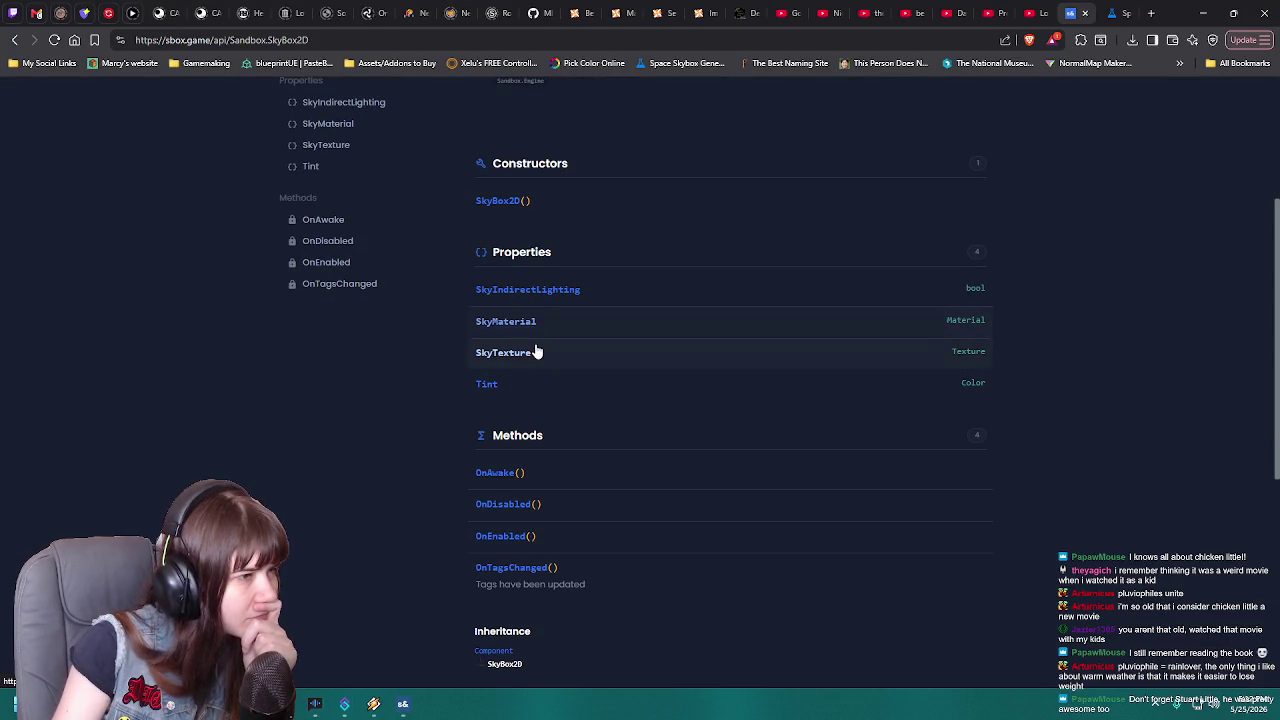
Check the SkyTexture property, go back, and open the SkyBox2D SkyMaterial property page
{"action": "left_click", "coordinate": [536, 353]}
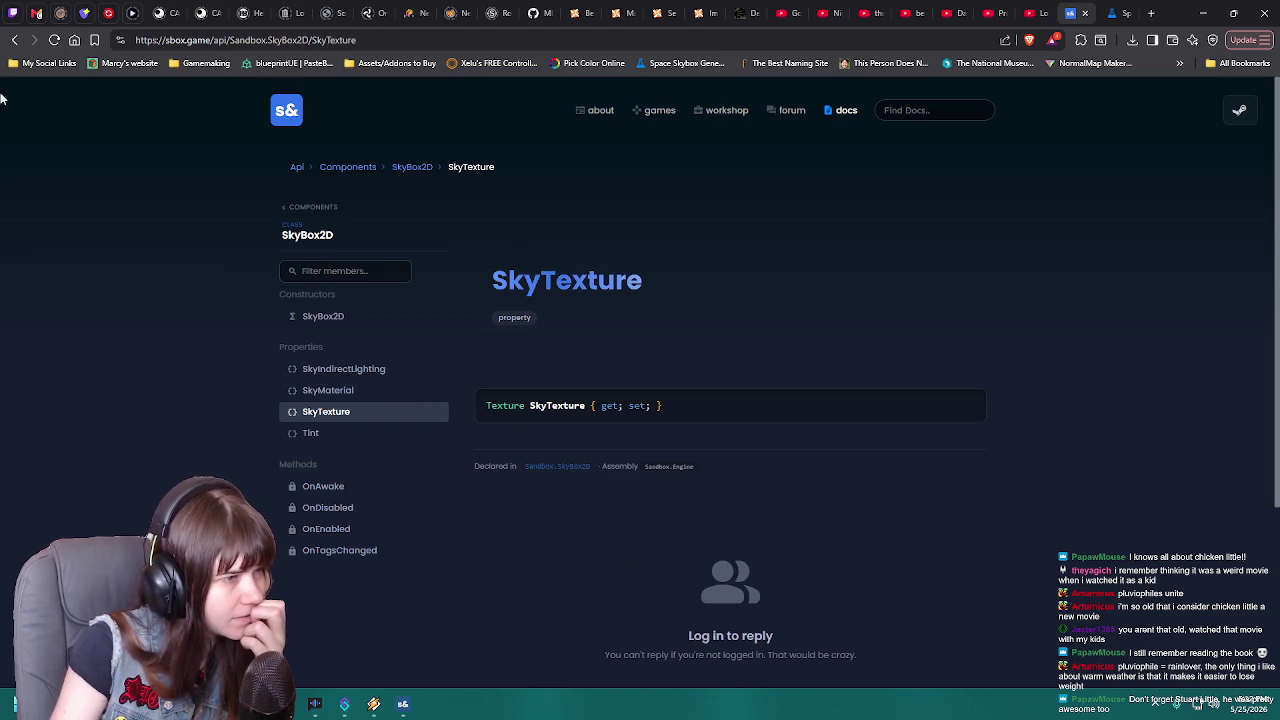
{"action": "left_click", "coordinate": [15, 40]}
{"action": "scroll", "coordinate": [600, 432], "scroll_direction": "down", "scroll_amount": 3}
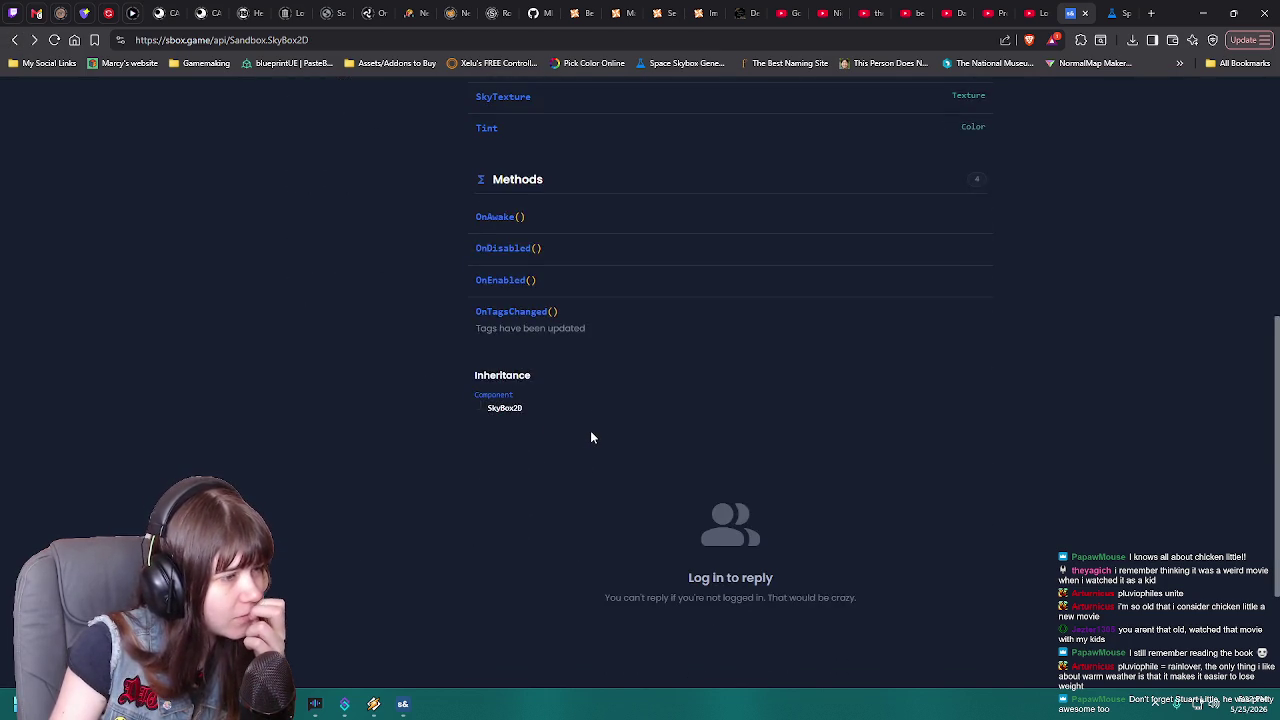
{"action": "scroll", "coordinate": [590, 434], "scroll_direction": "up", "scroll_amount": 3}
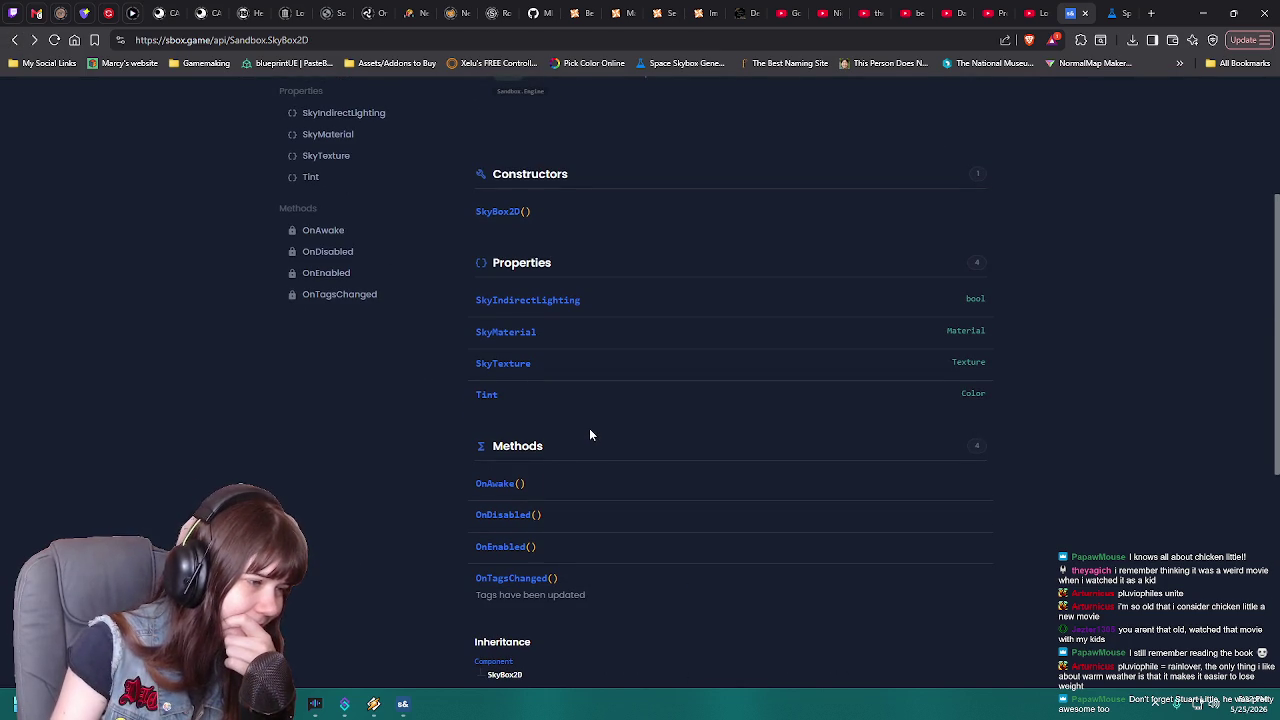
{"action": "scroll", "coordinate": [590, 434], "scroll_direction": "up", "scroll_amount": 3}
{"action": "scroll", "coordinate": [590, 434], "scroll_direction": "down", "scroll_amount": 4}
{"action": "scroll", "coordinate": [590, 434], "scroll_direction": "up", "scroll_amount": 4}
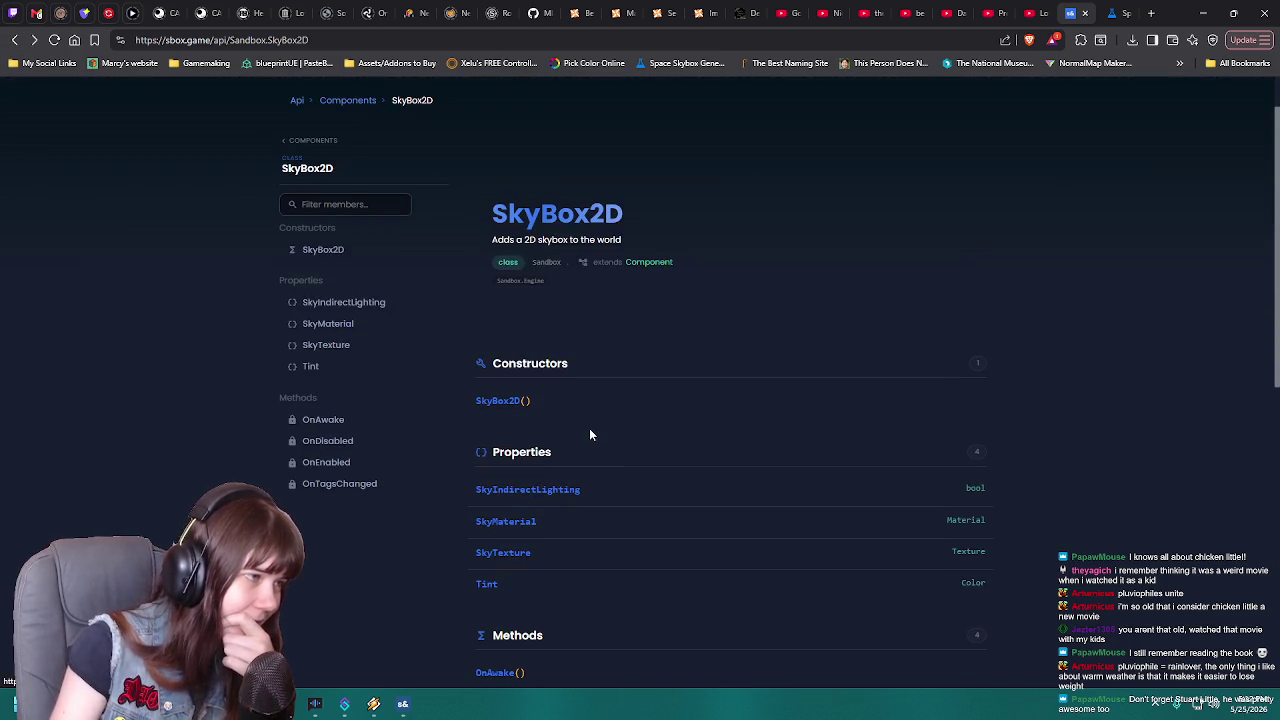
{"action": "left_click", "coordinate": [388, 325]}
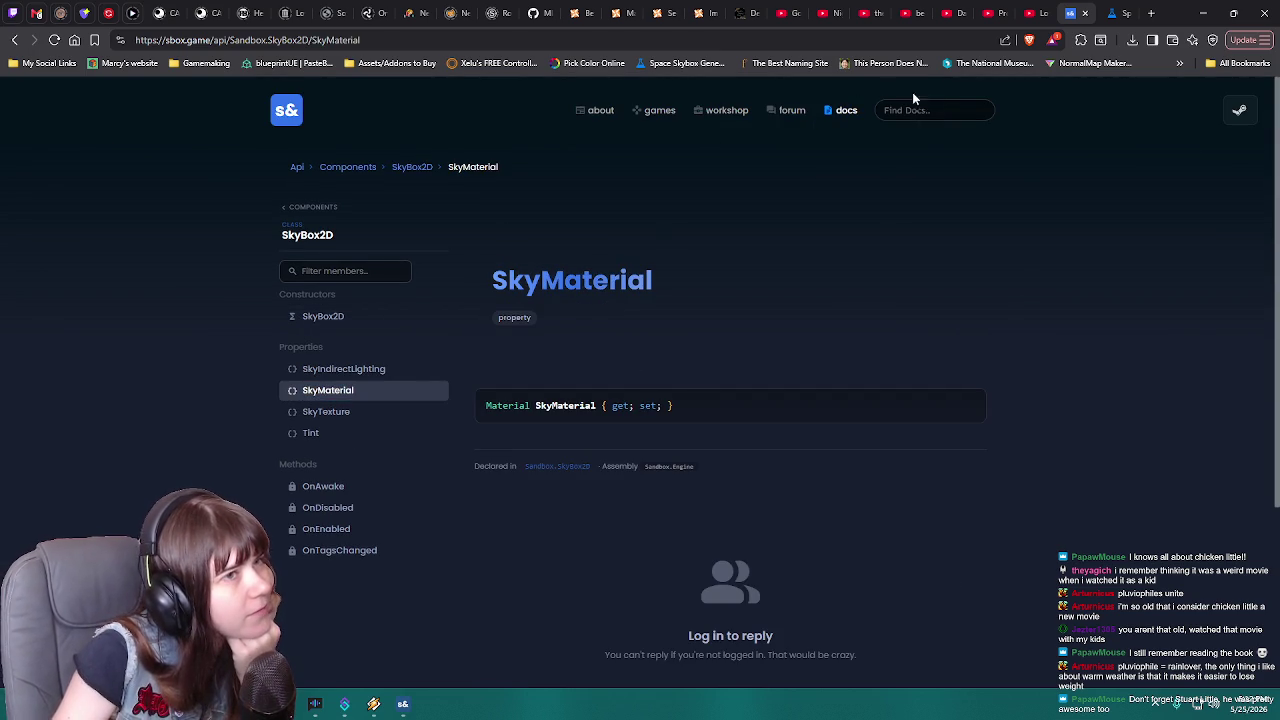
{"action": "left_click", "coordinate": [940, 109]}
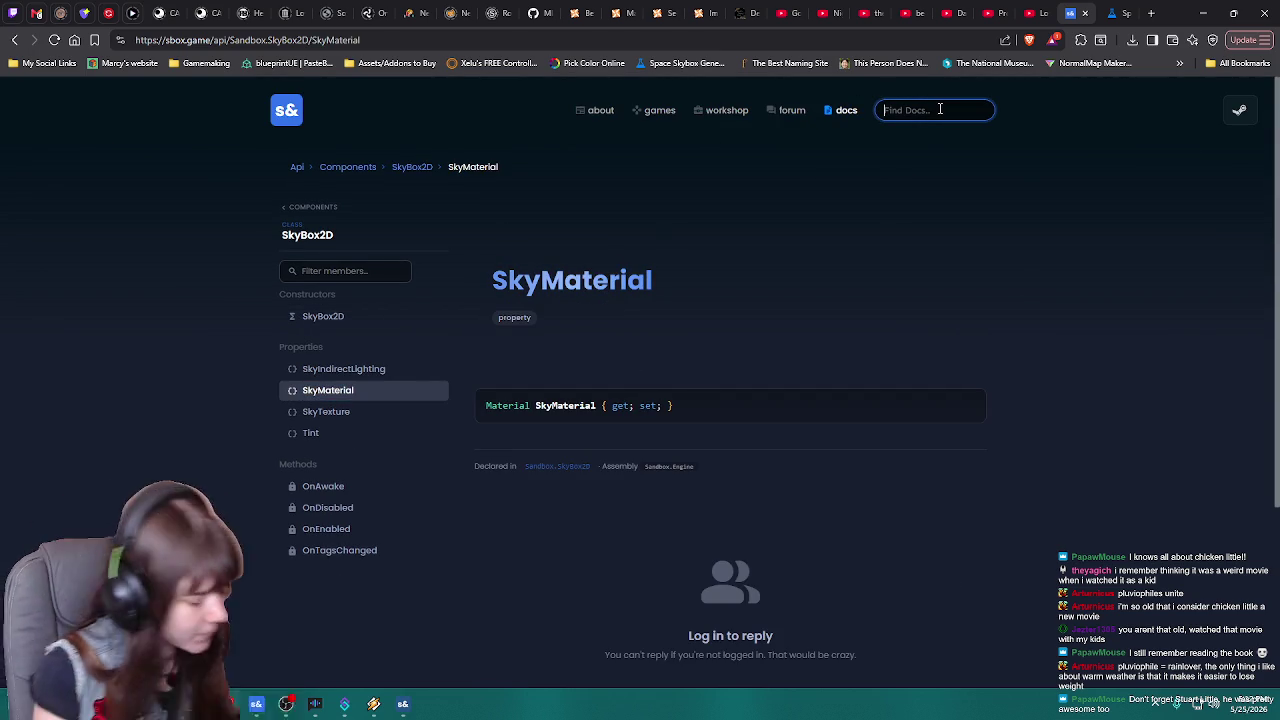
Search the s&box docs for 'material'
{"action": "type", "text": "sky am"}
{"action": "key", "text": "BackSpace"}
{"action": "key", "text": "BackSpace"}
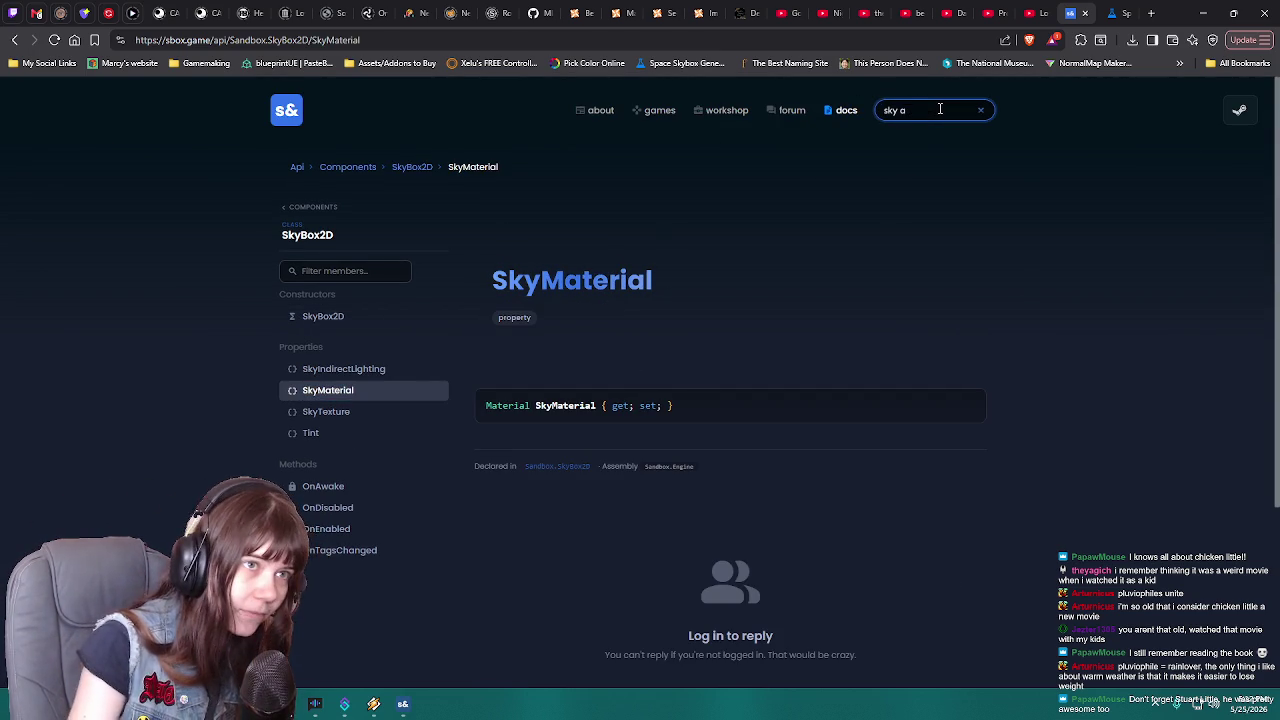
{"action": "type", "text": "material"}
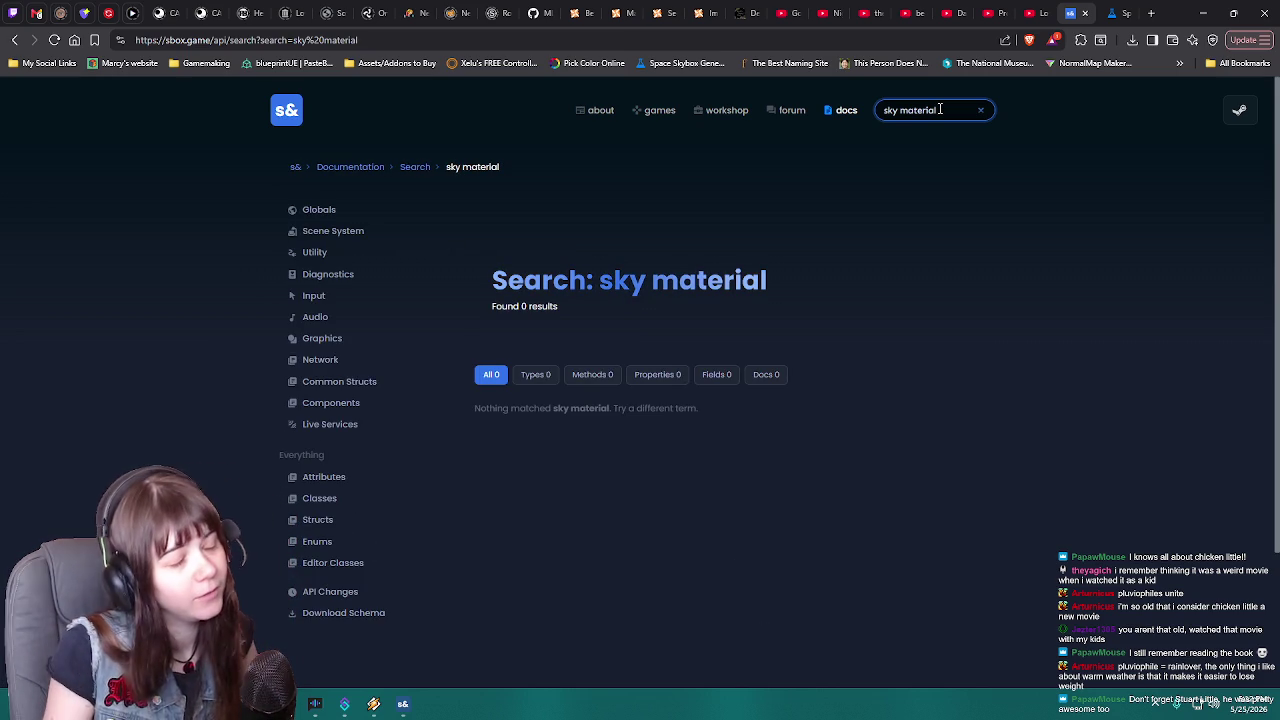
{"action": "left_click_drag", "start_coordinate": [939, 110], "coordinate": [851, 119]}
{"action": "mouse_move", "coordinate": [837, 120]}
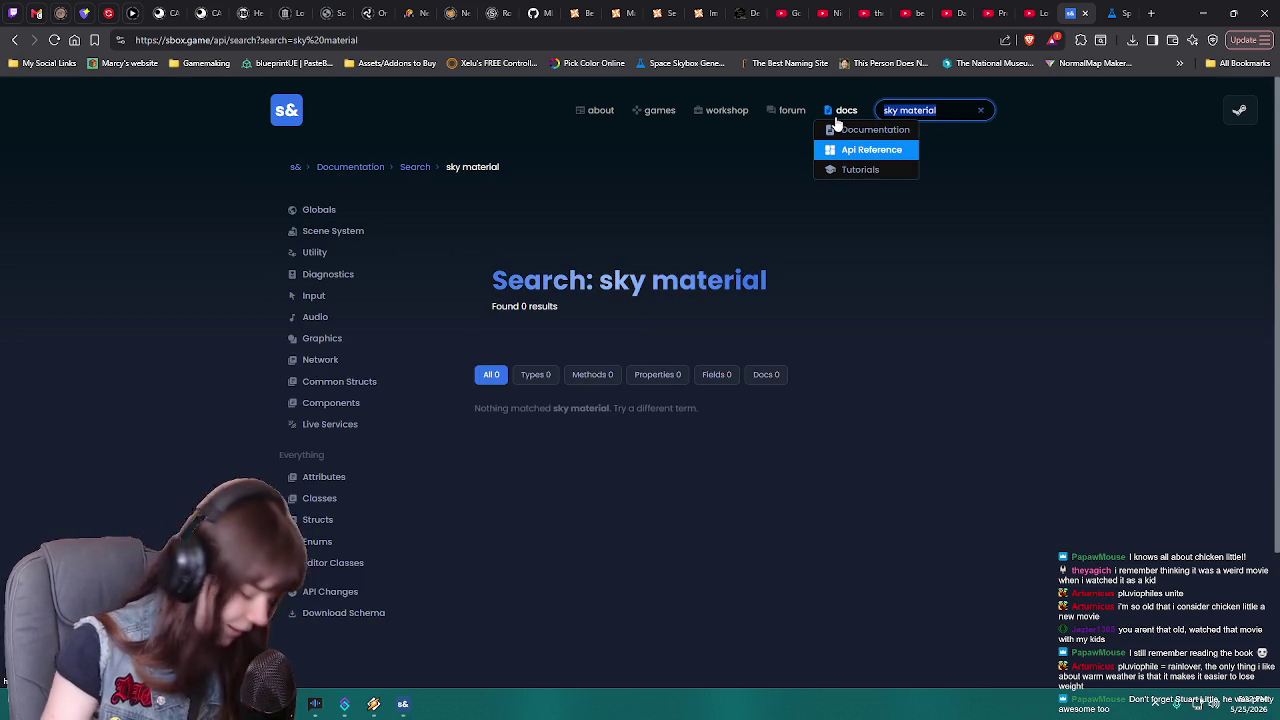
{"action": "type", "text": "material"}
{"action": "key", "text": "Return"}
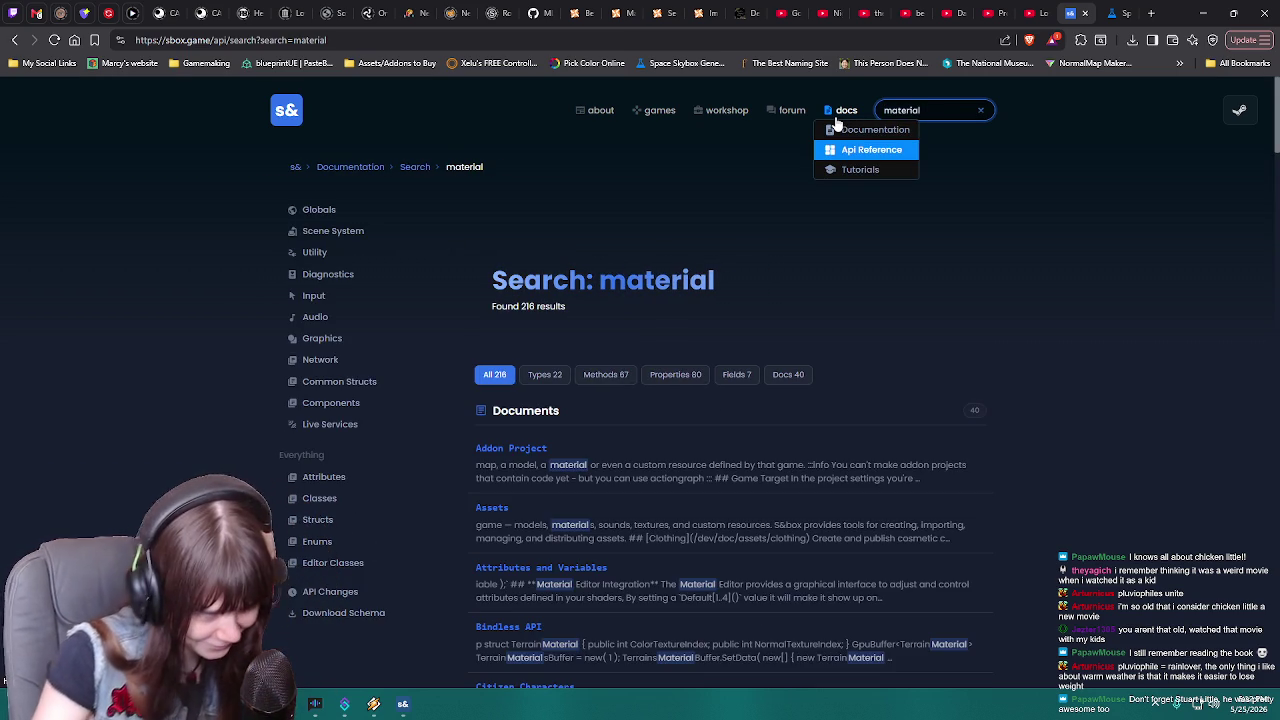
Scroll through the 216 'material' results, past Depth, Dynamic Reflections and FilmGrain
{"action": "scroll", "coordinate": [740, 425], "scroll_direction": "down", "scroll_amount": 2}
{"action": "scroll", "coordinate": [740, 425], "scroll_direction": "down", "scroll_amount": 10}
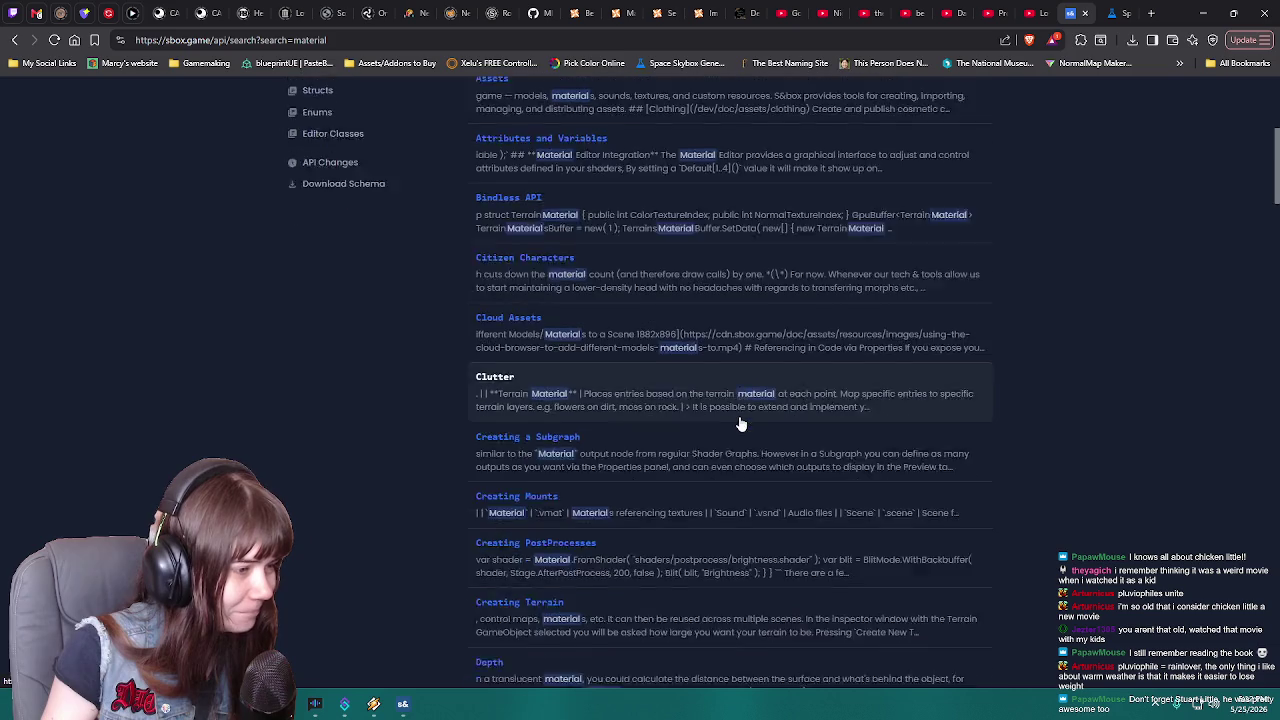
{"action": "scroll", "coordinate": [740, 420], "scroll_direction": "down", "scroll_amount": 3}
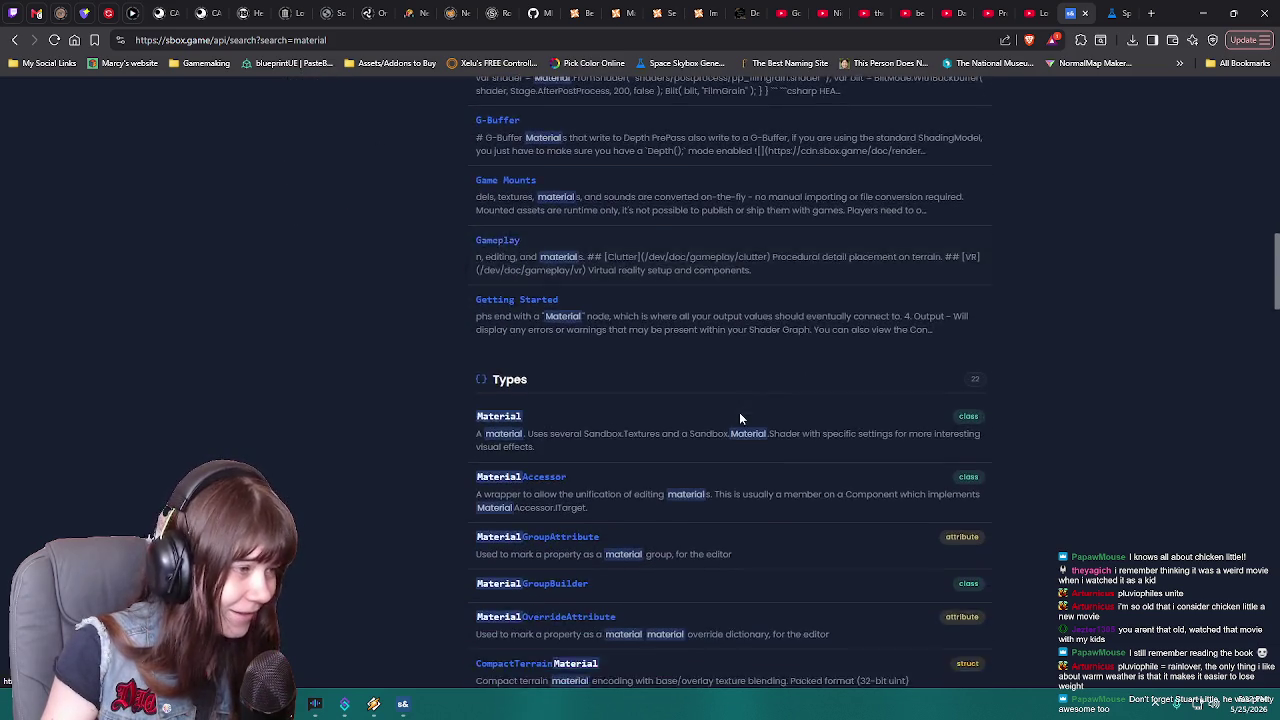
{"action": "scroll", "coordinate": [664, 306], "scroll_direction": "up", "scroll_amount": 14}
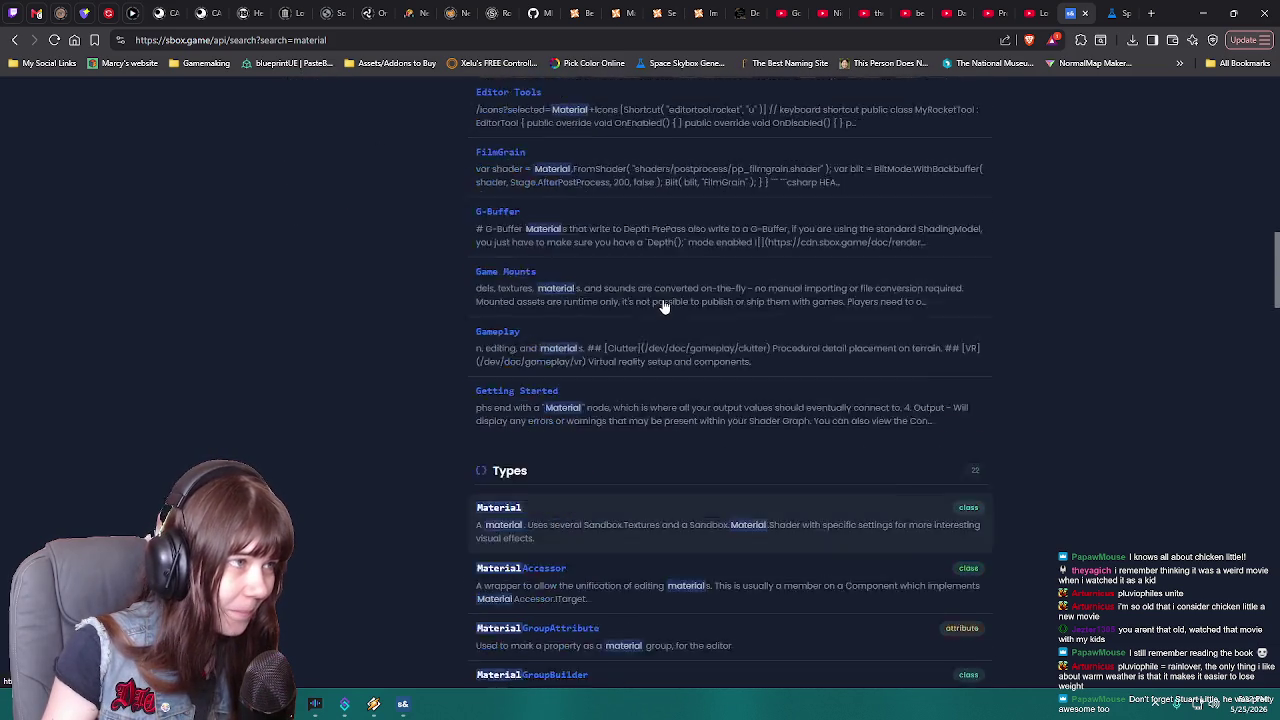
{"action": "scroll", "coordinate": [720, 421], "scroll_direction": "down", "scroll_amount": 2}
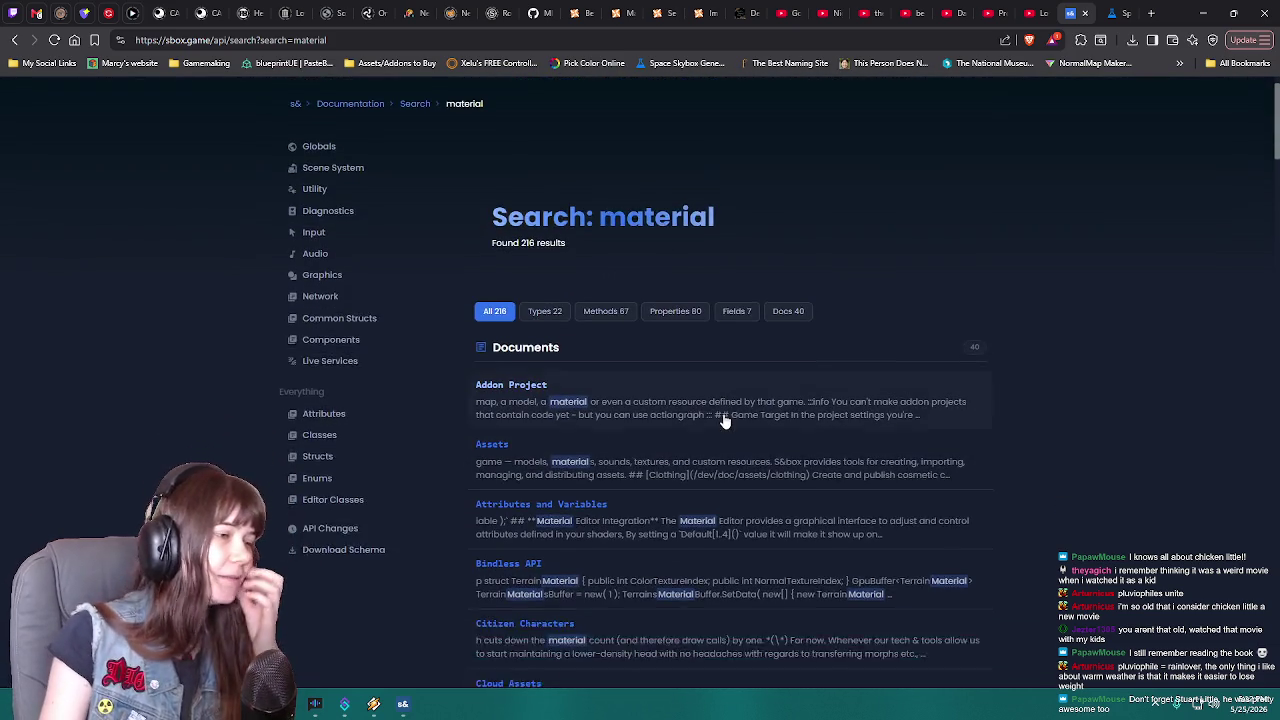
{"action": "scroll", "coordinate": [633, 405], "scroll_direction": "down", "scroll_amount": 2}
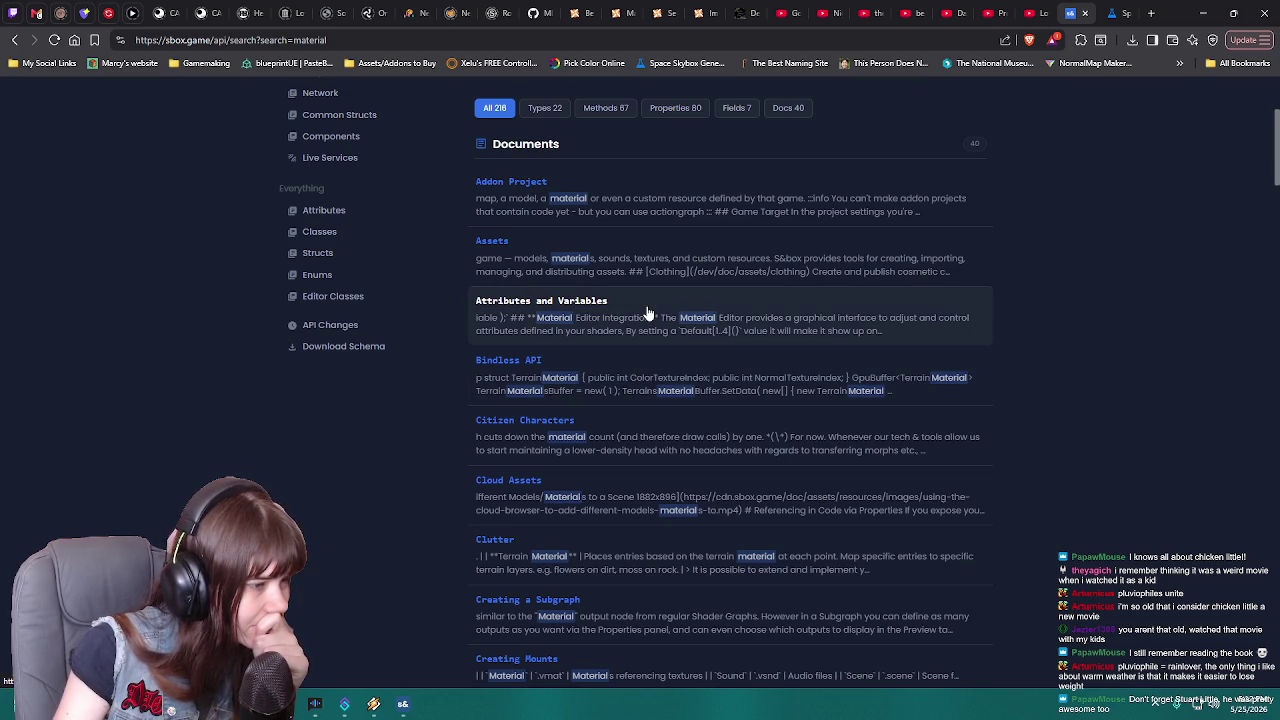
{"action": "scroll", "coordinate": [648, 314], "scroll_direction": "down", "scroll_amount": 4}
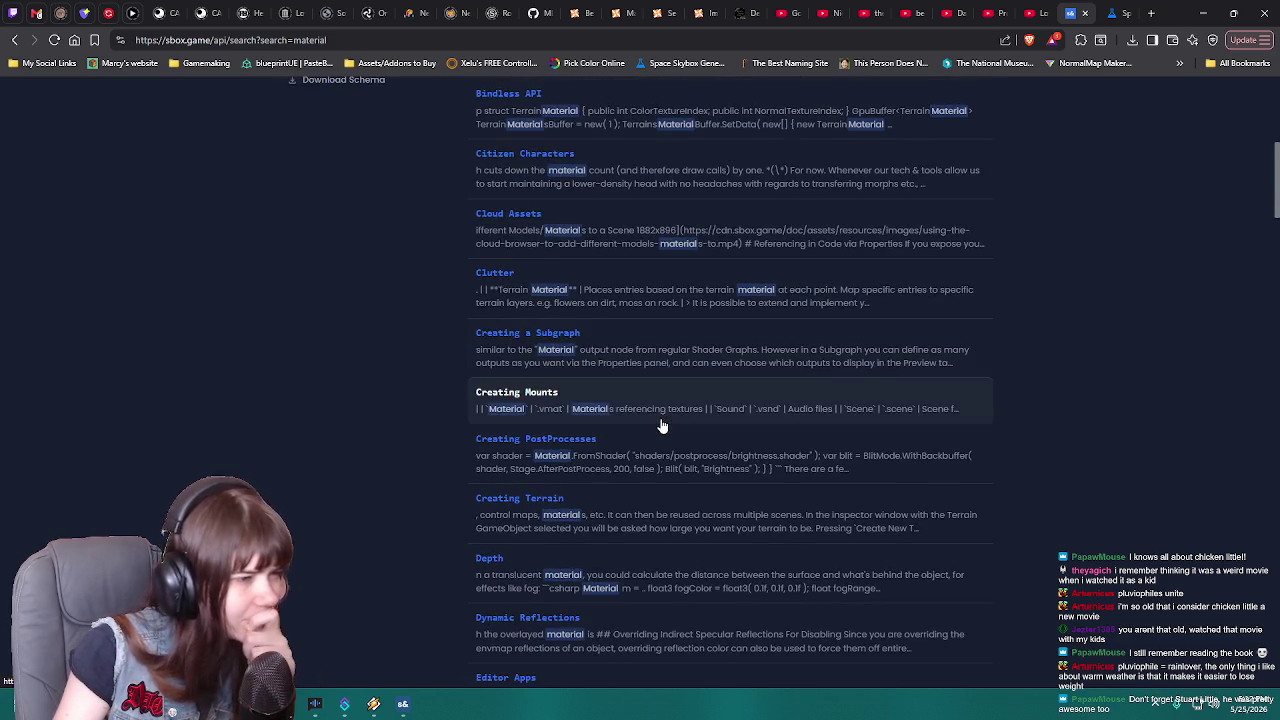
{"action": "scroll", "coordinate": [661, 426], "scroll_direction": "down", "scroll_amount": 2}
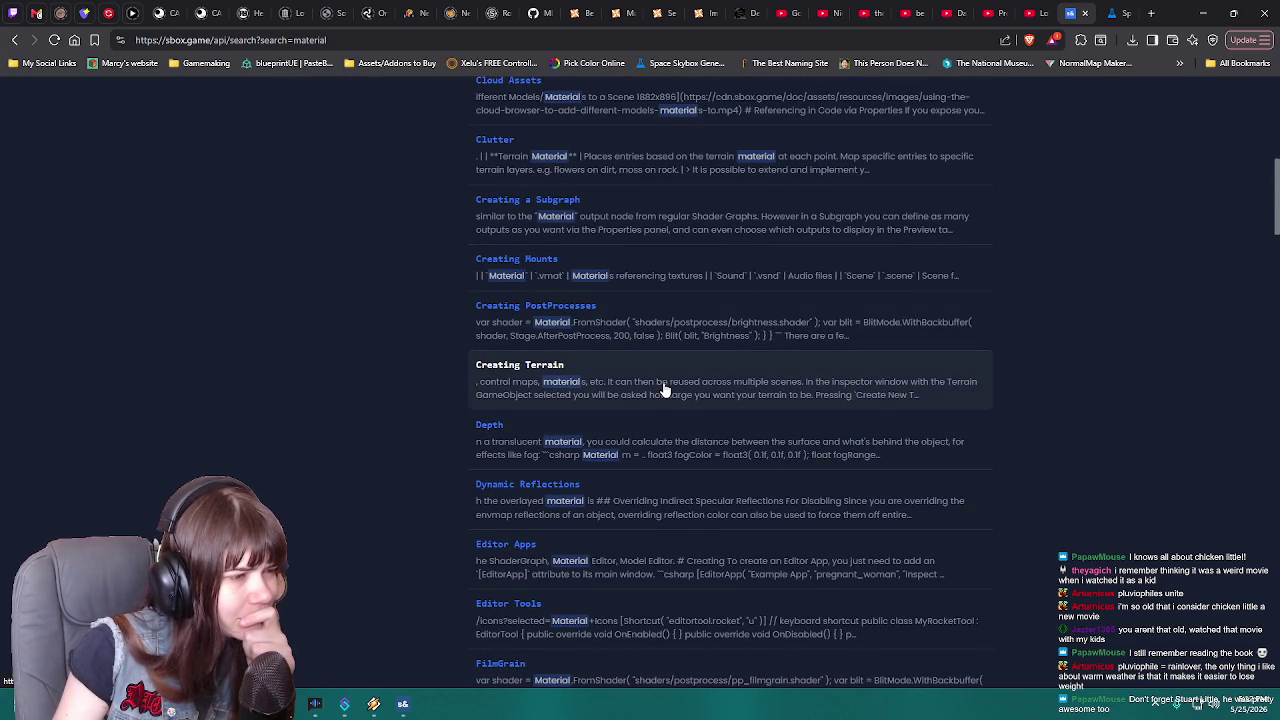
{"action": "scroll", "coordinate": [663, 388], "scroll_direction": "down", "scroll_amount": 2}
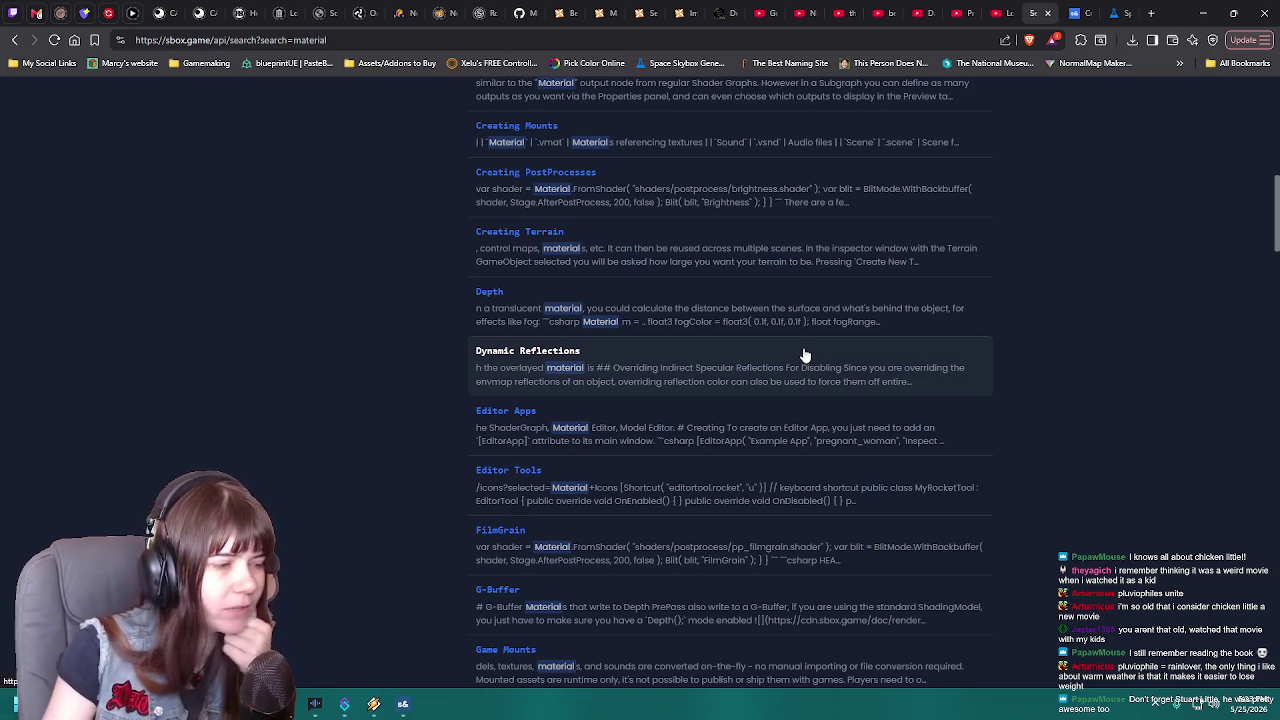
{"action": "scroll", "coordinate": [805, 355], "scroll_direction": "down", "scroll_amount": 1}
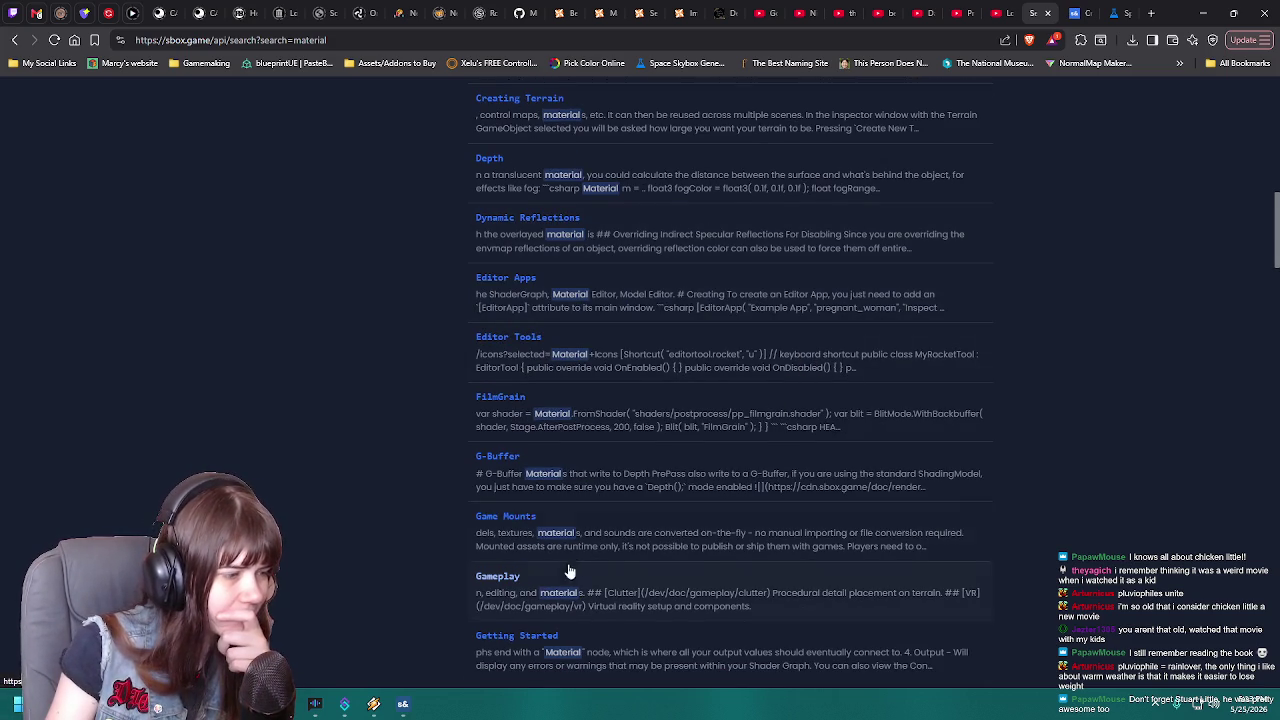
Check the 2D Skybox's tron_skybox material in the editor, orbit the scene slightly, then return to the docs
{"action": "left_click", "coordinate": [402, 706]}
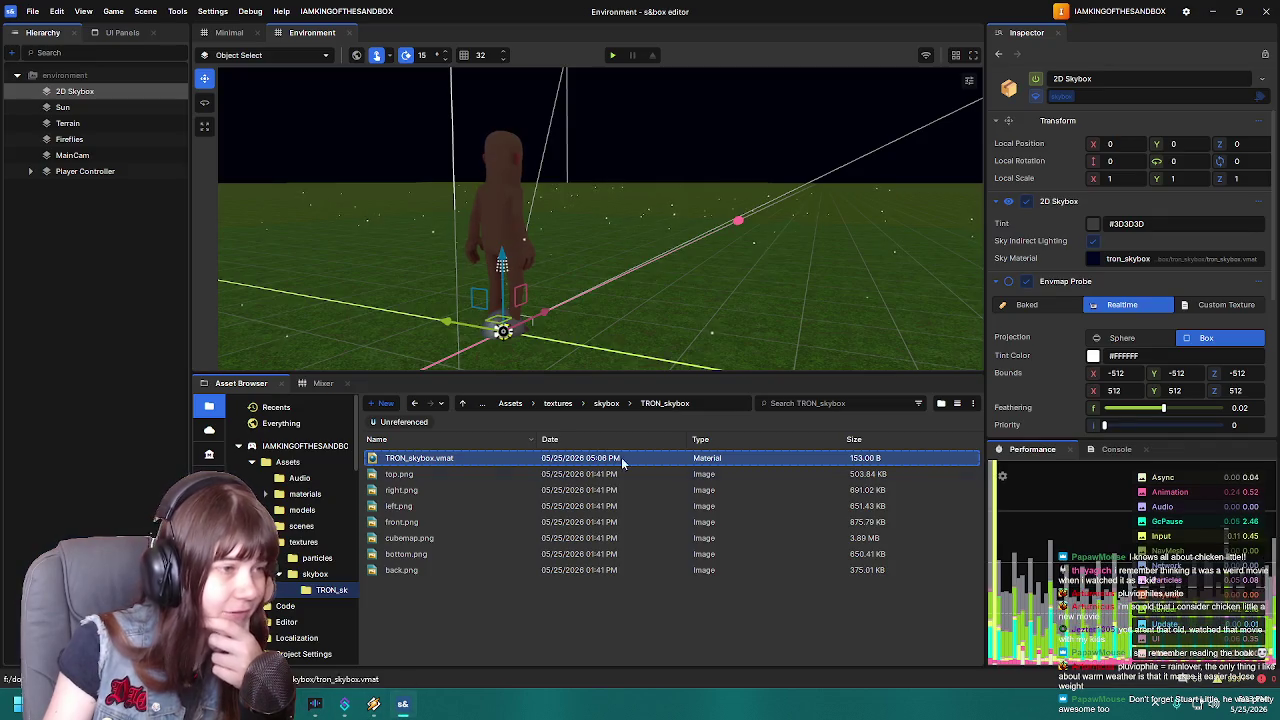
{"action": "left_click_drag", "start_coordinate": [775, 227], "coordinate": [760, 240]}
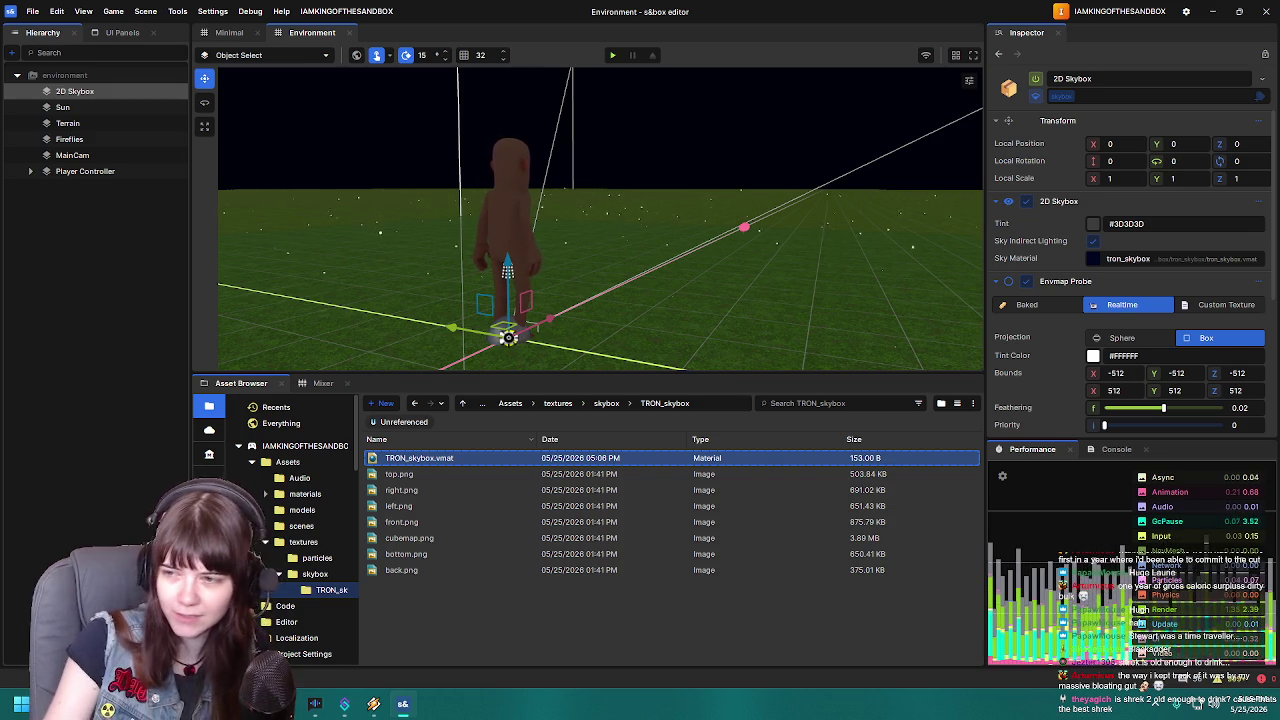
{"action": "key", "text": "alt+Tab"}
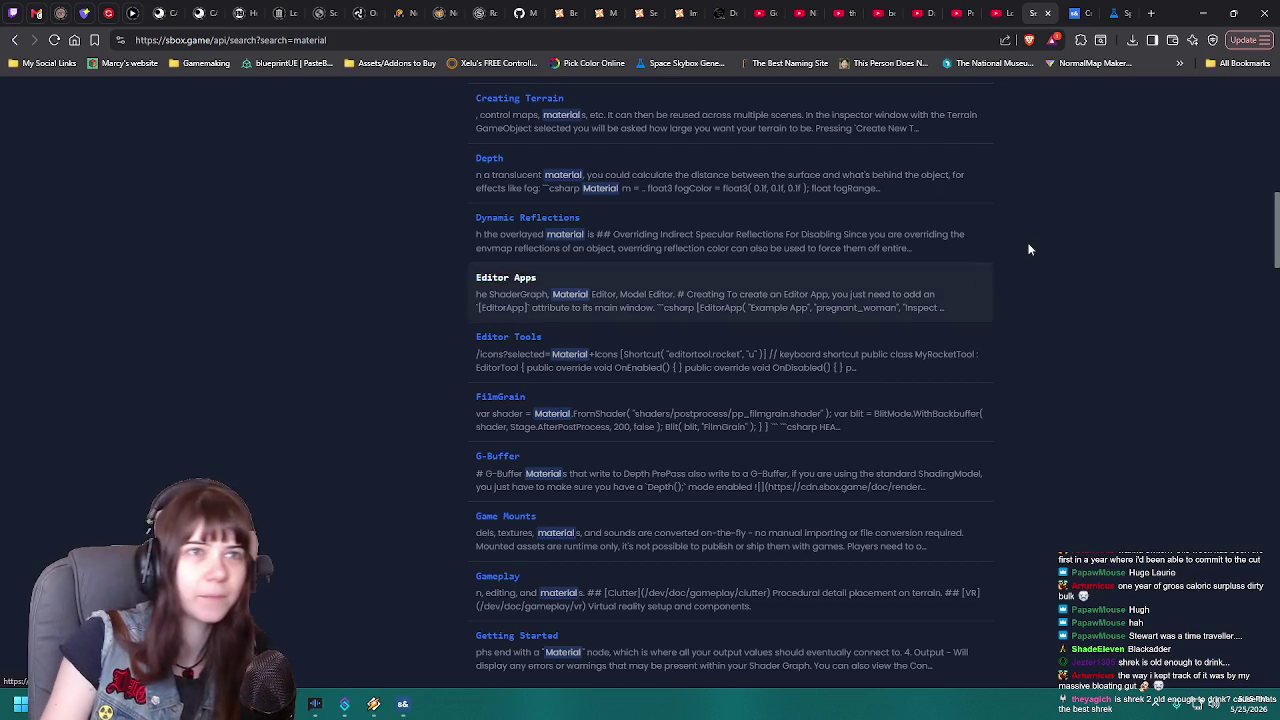
{"action": "left_click", "coordinate": [1152, 13]}
{"action": "type", "text": "shrek 2"}
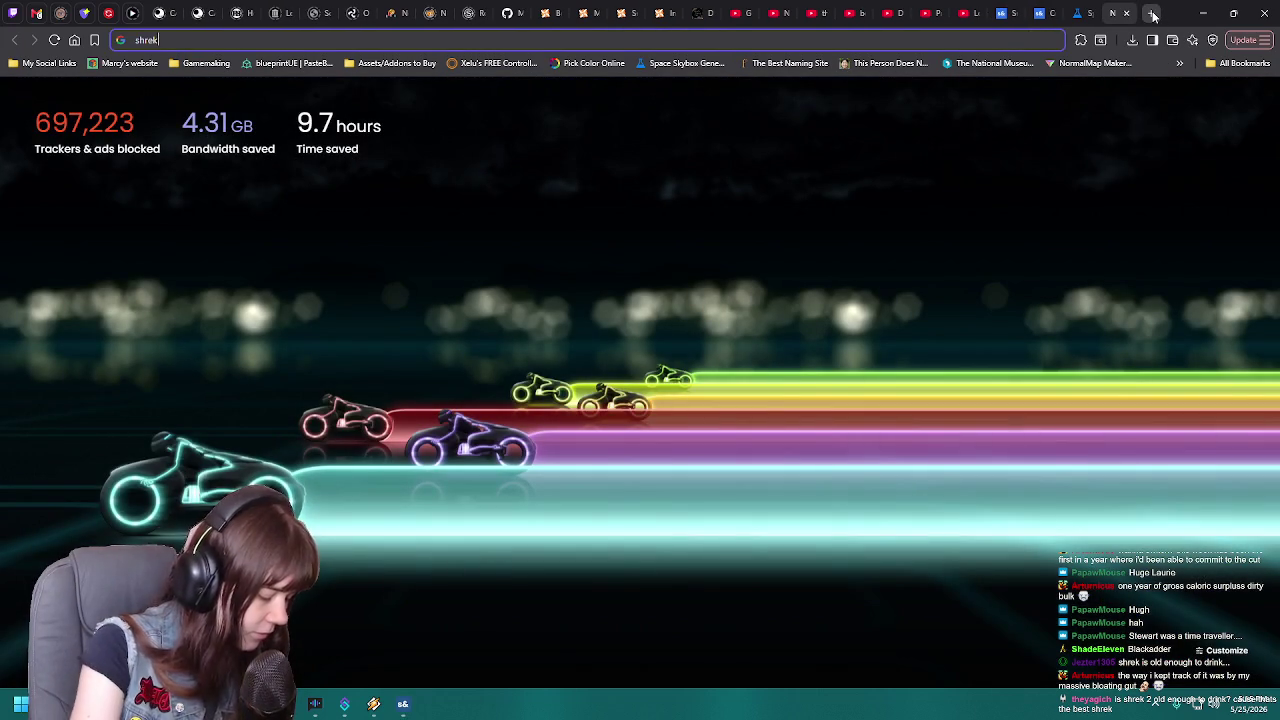
{"action": "key", "text": "Return"}
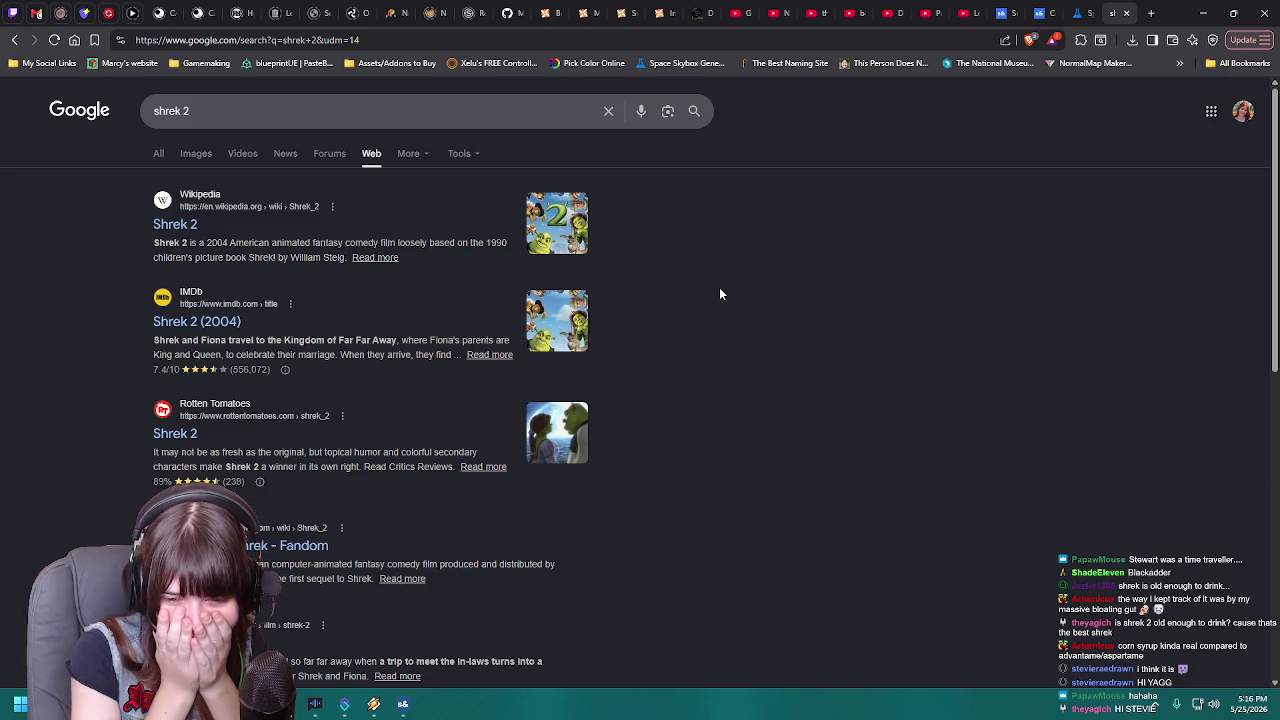
{"action": "left_click", "coordinate": [1126, 13]}
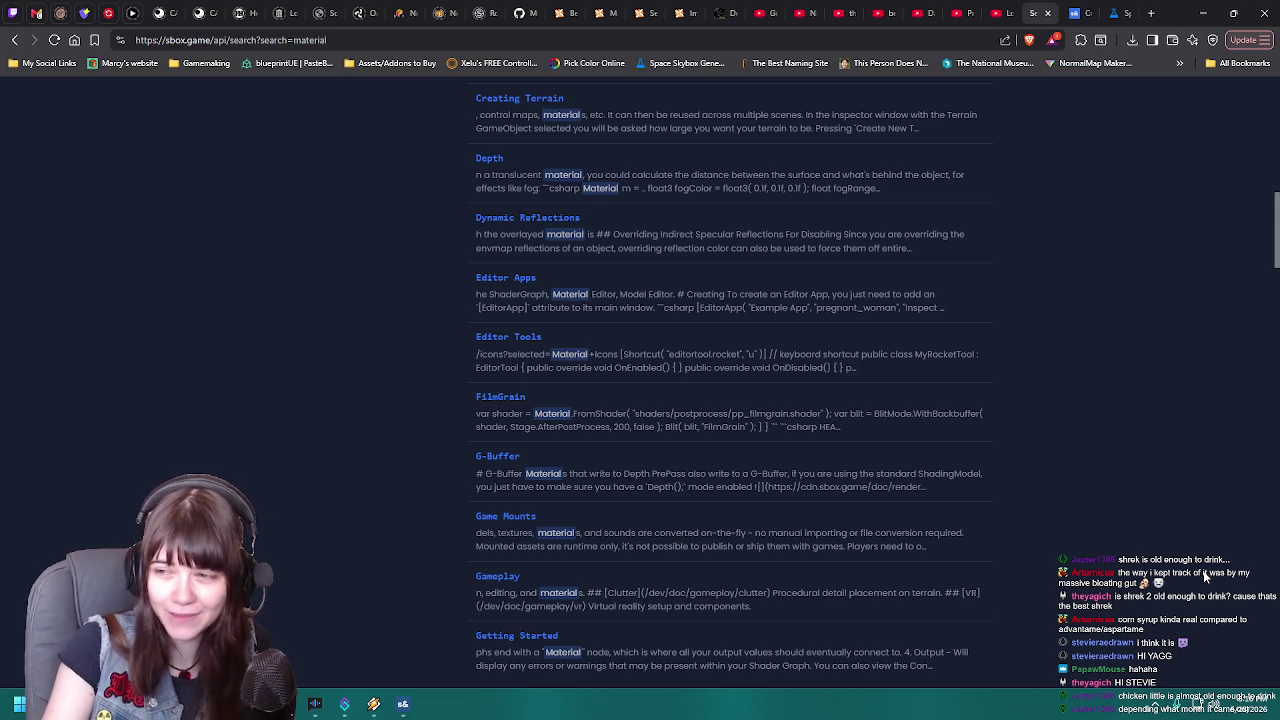
{"action": "left_click", "coordinate": [1151, 13]}
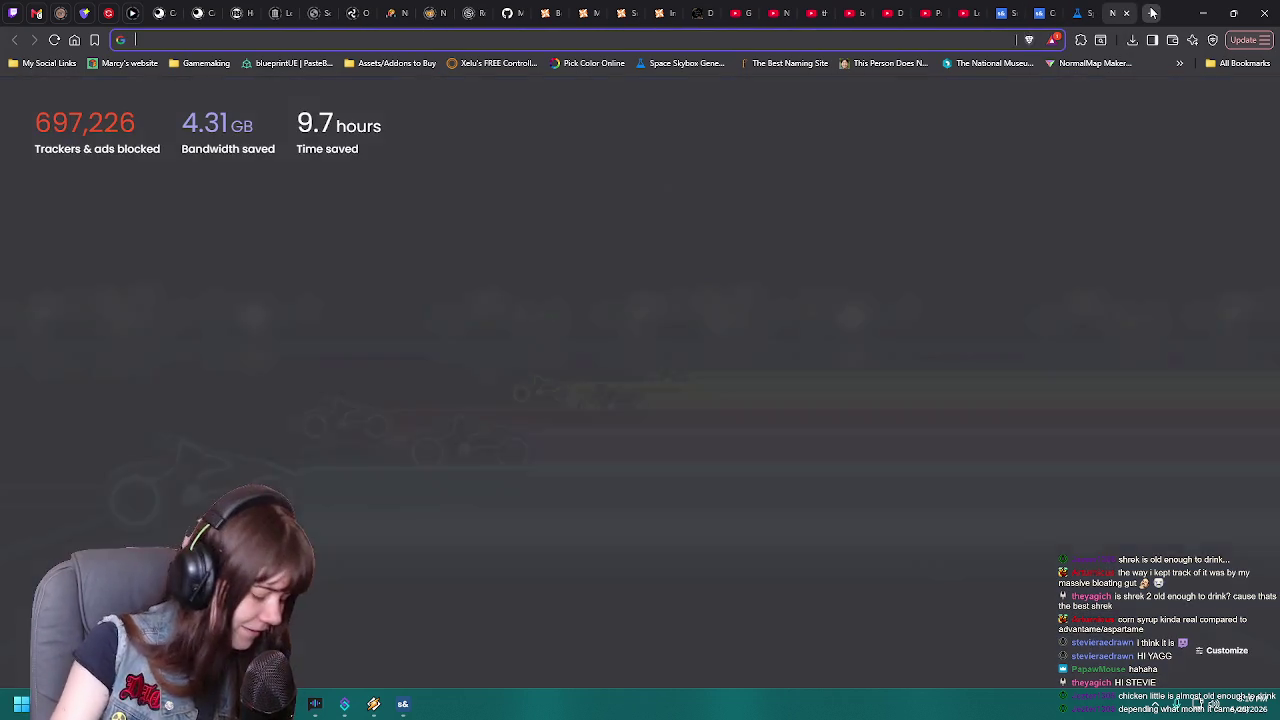
{"action": "type", "text": "chicken lit"}
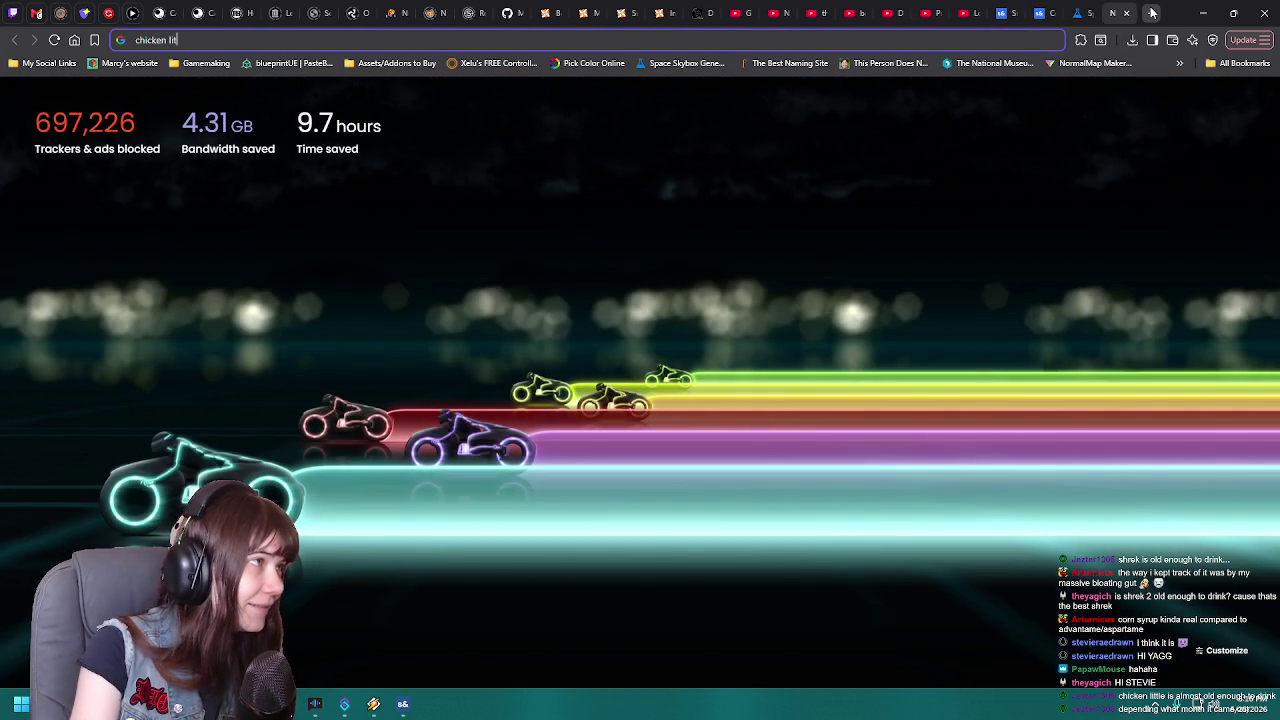
{"action": "type", "text": "le"}
{"action": "key", "text": "Return"}
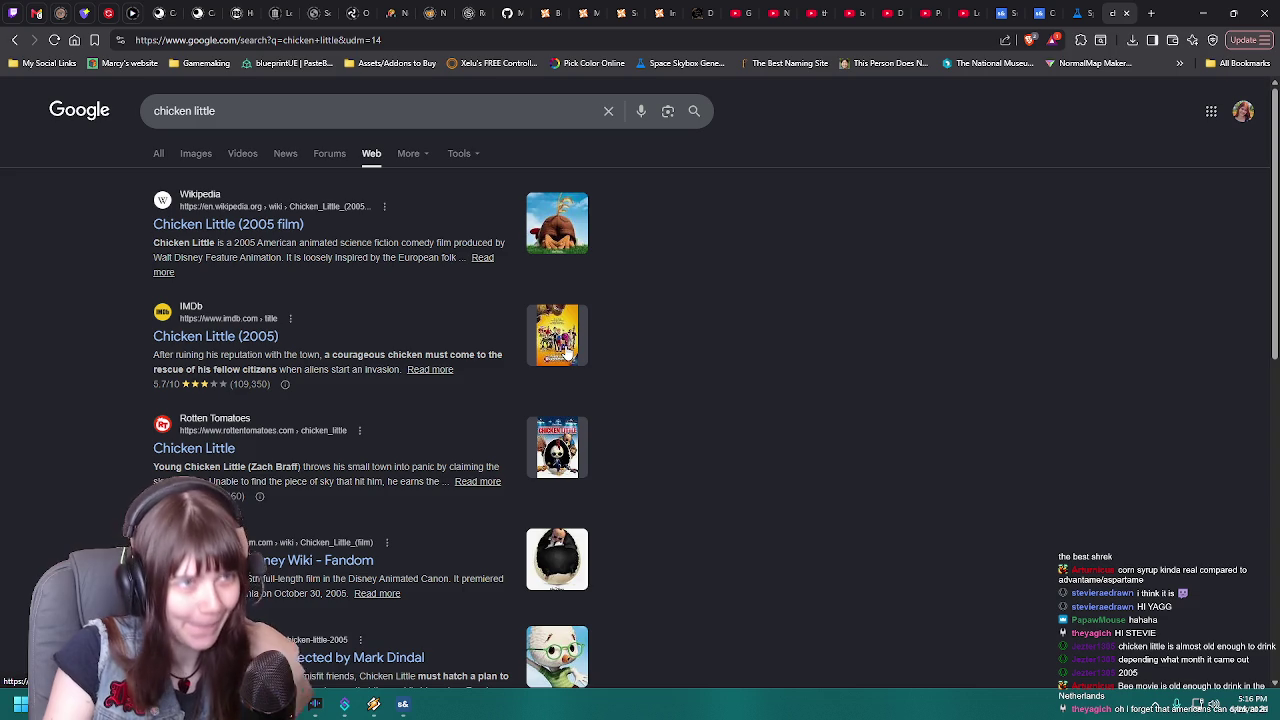
{"action": "left_click", "coordinate": [1126, 14]}
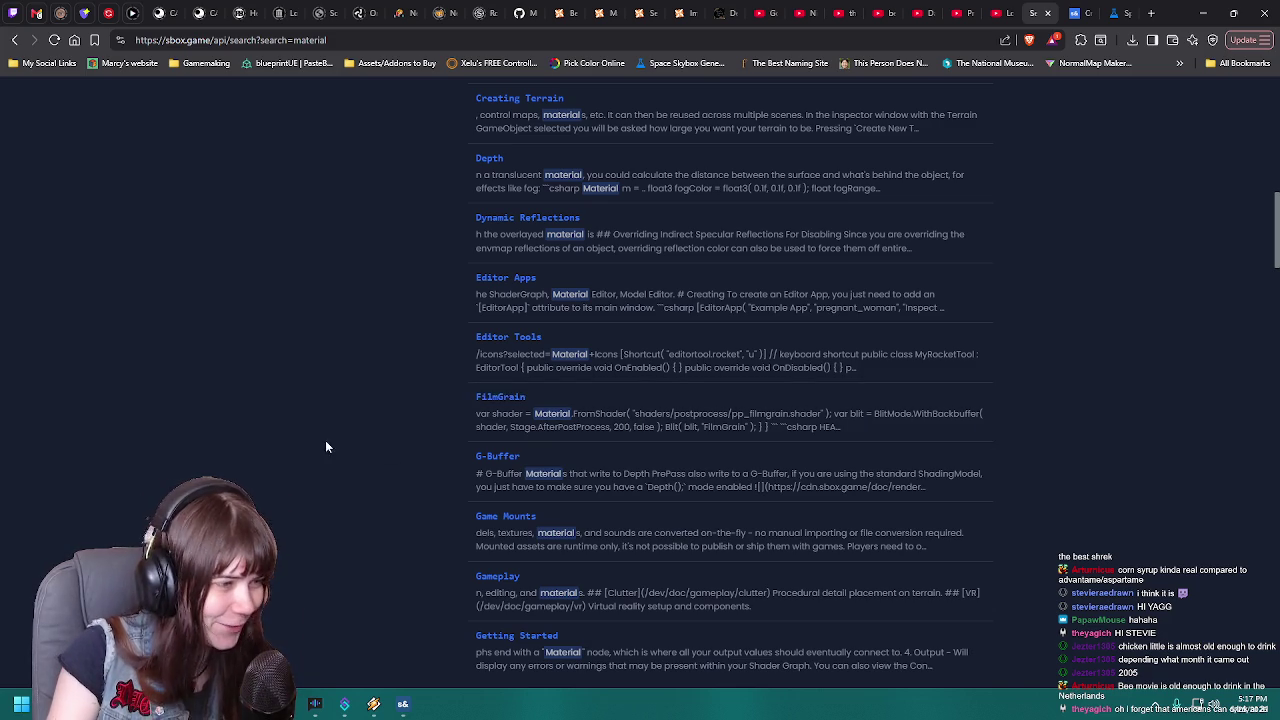
Expand the Rendering section in the docs sidebar
{"action": "scroll", "coordinate": [381, 402], "scroll_direction": "down", "scroll_amount": 3}
{"action": "scroll", "coordinate": [614, 517], "scroll_direction": "up", "scroll_amount": 15}
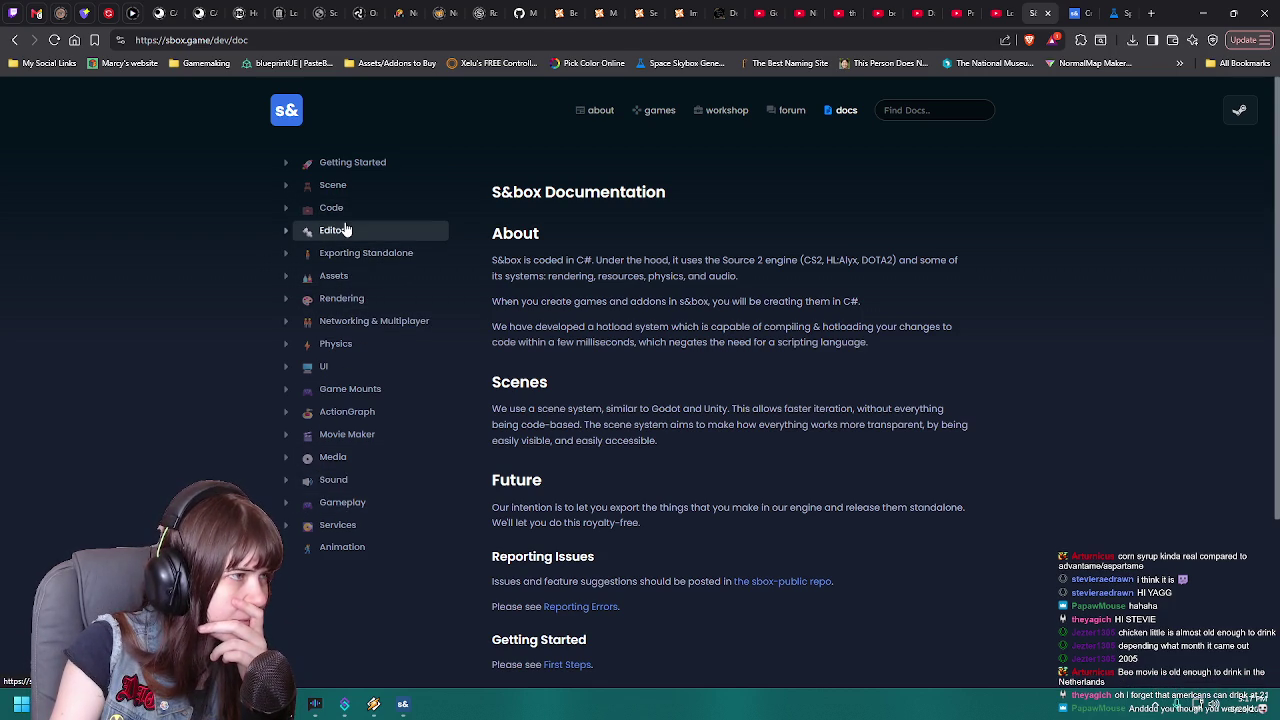
{"action": "left_click", "coordinate": [312, 298]}
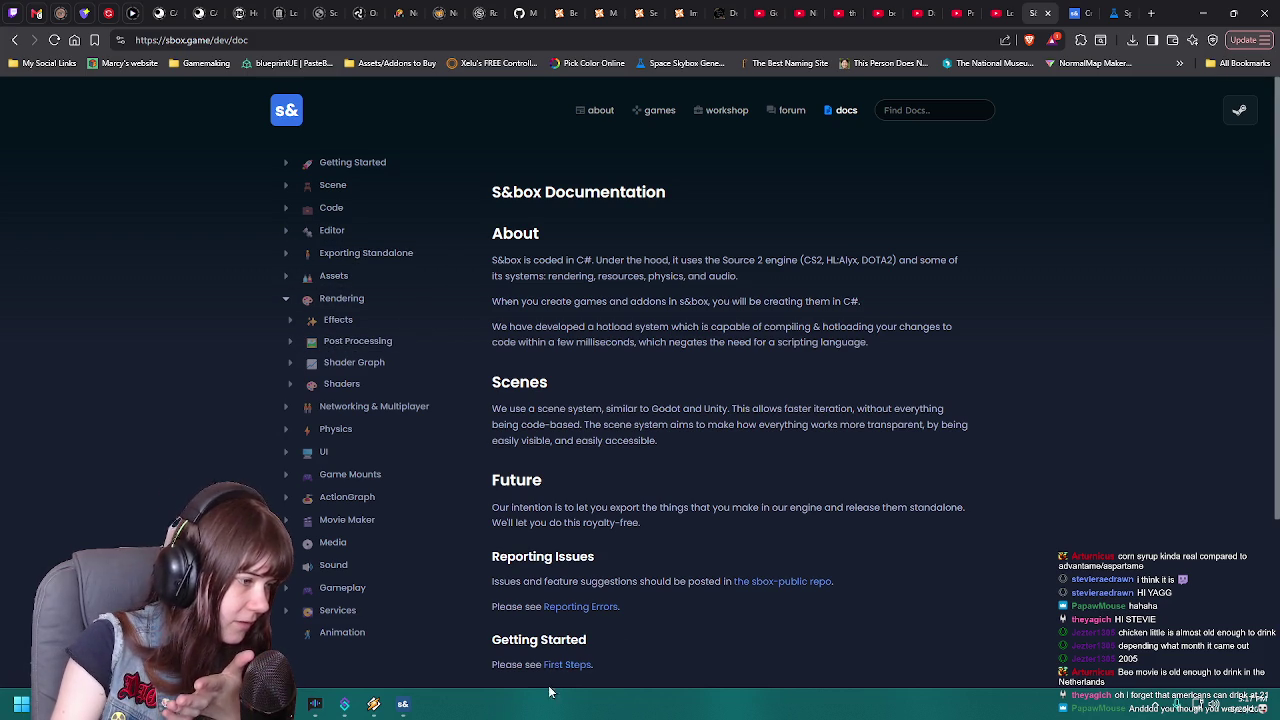
Search the docs for 'sky' and scroll through its 21 results, including SkyBox2D and SceneSkyBox
{"action": "left_click", "coordinate": [951, 112]}
{"action": "type", "text": "sky"}
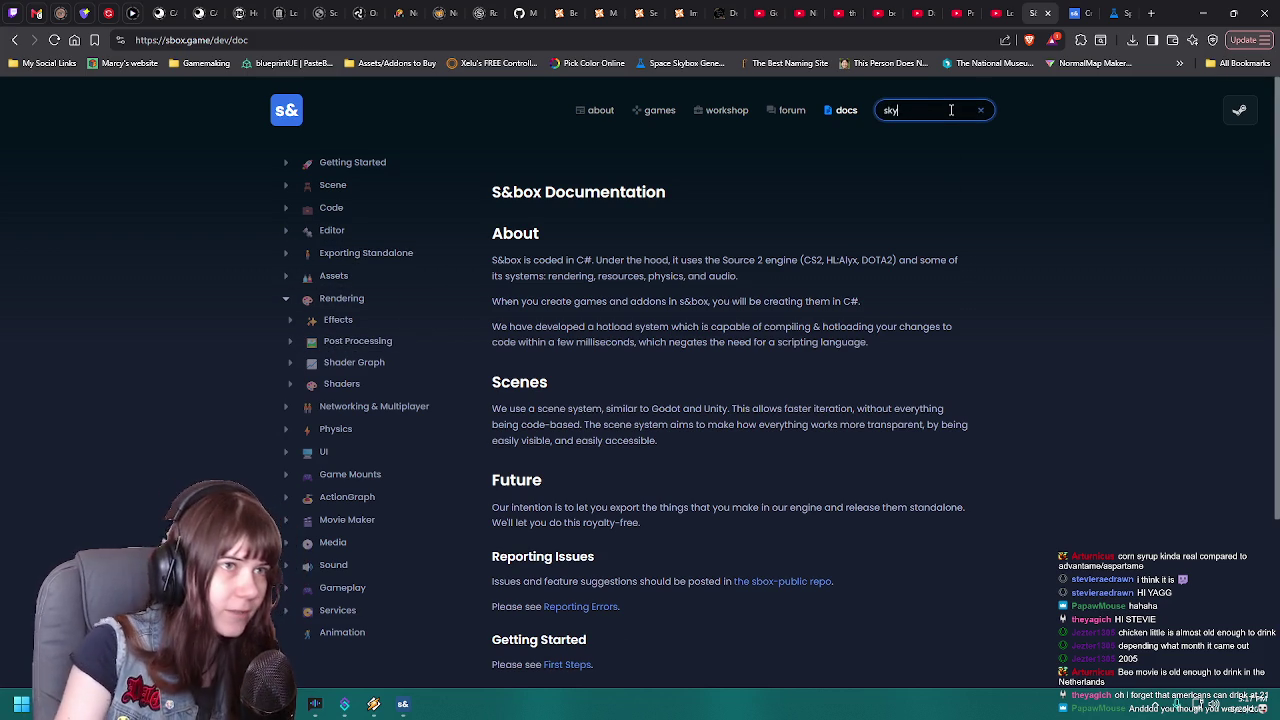
{"action": "key", "text": "Return"}
{"action": "scroll", "coordinate": [853, 334], "scroll_direction": "down", "scroll_amount": 3}
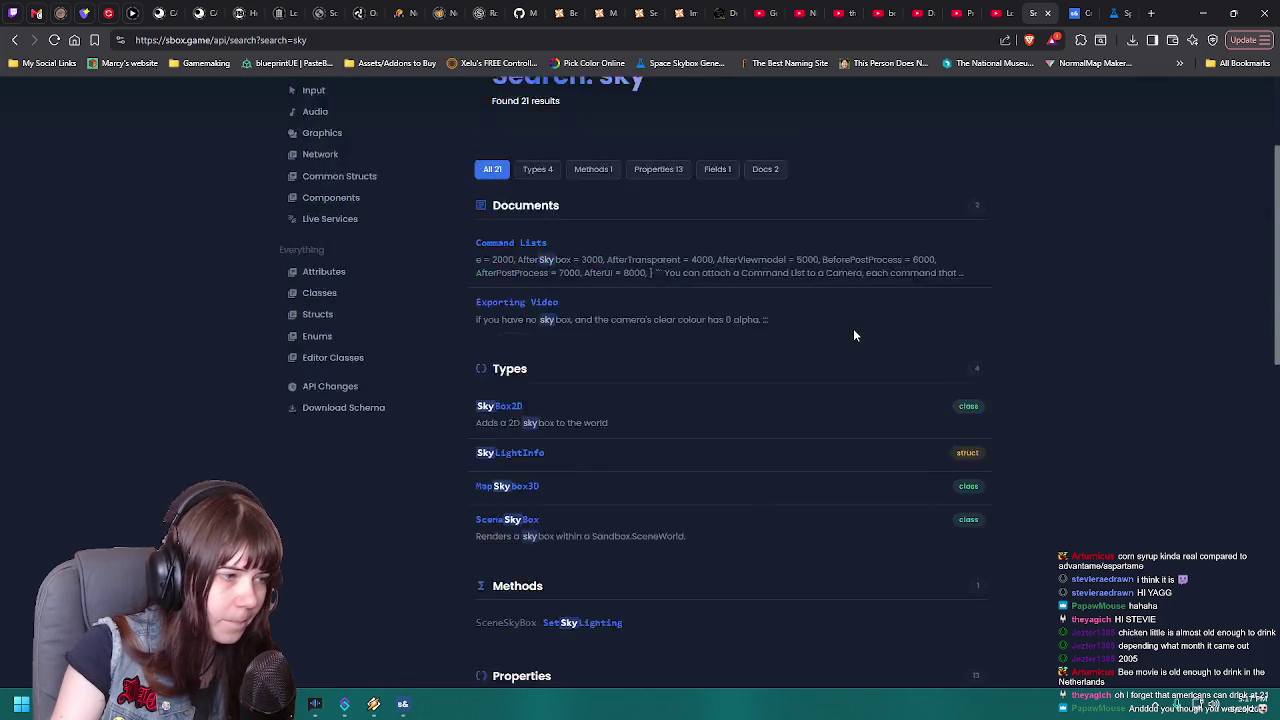
{"action": "scroll", "coordinate": [853, 335], "scroll_direction": "down", "scroll_amount": 4}
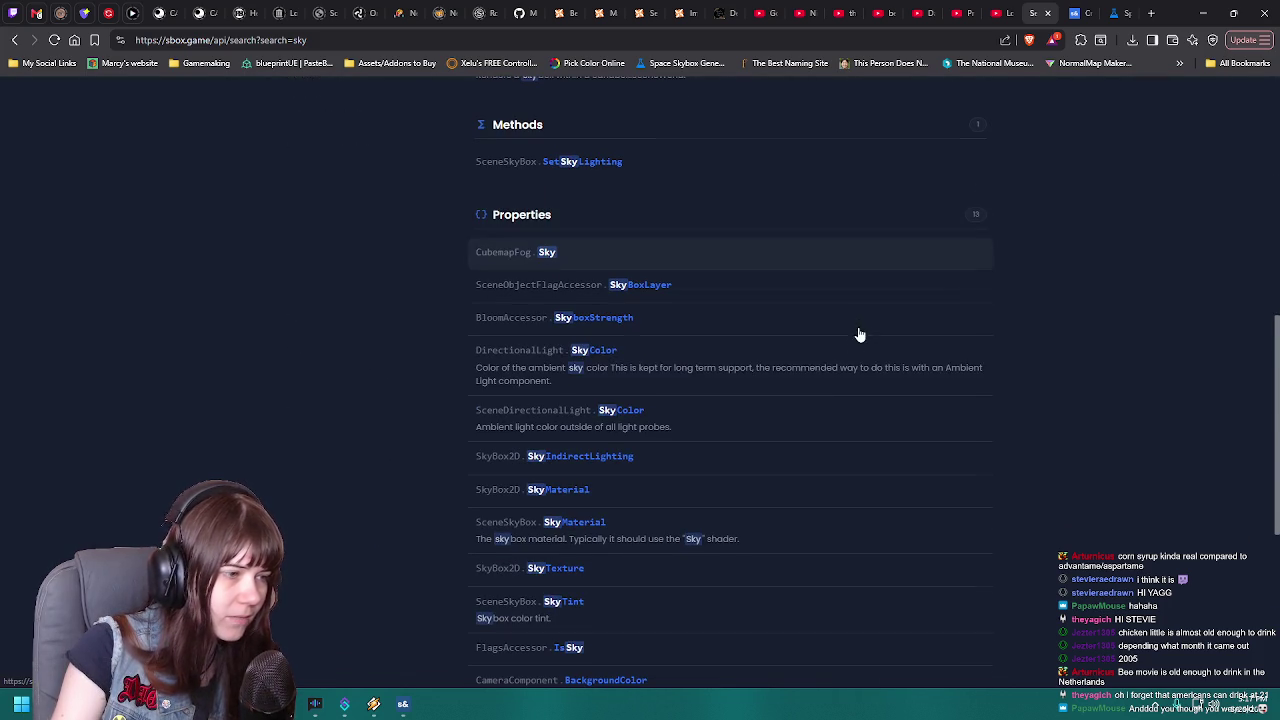
{"action": "scroll", "coordinate": [788, 456], "scroll_direction": "up", "scroll_amount": 5}
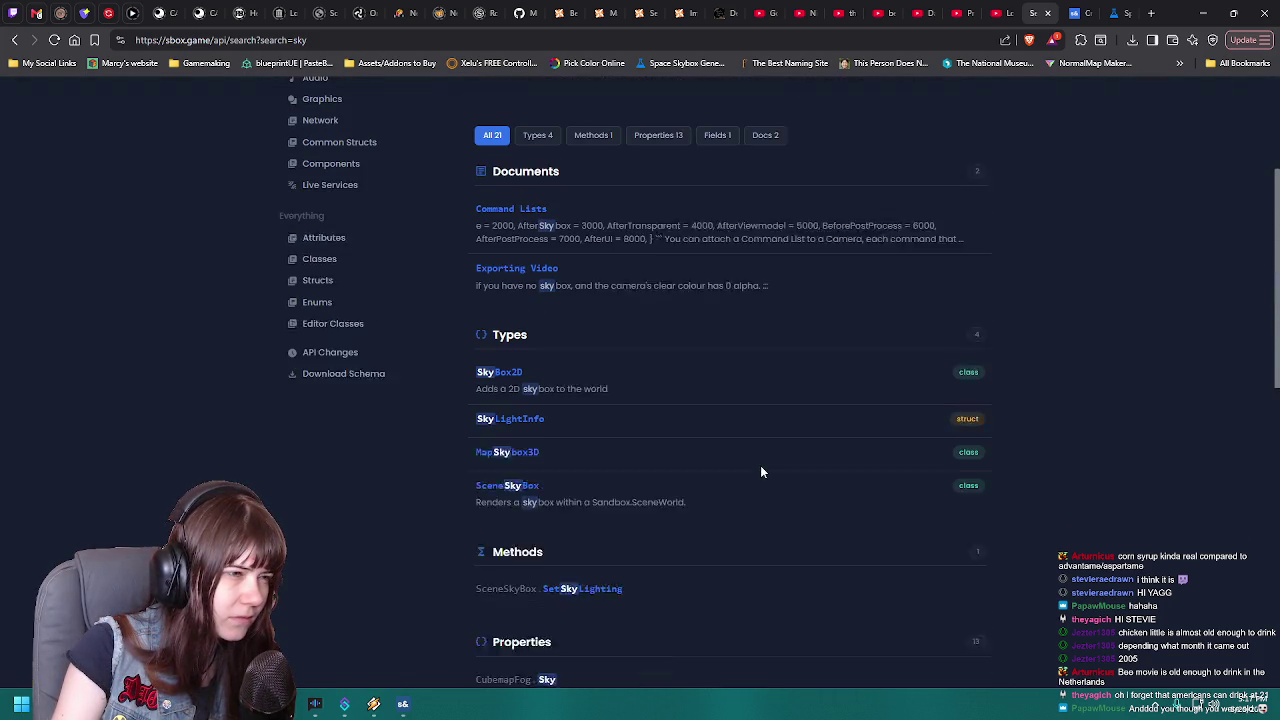
{"action": "scroll", "coordinate": [468, 521], "scroll_direction": "up", "scroll_amount": 2}
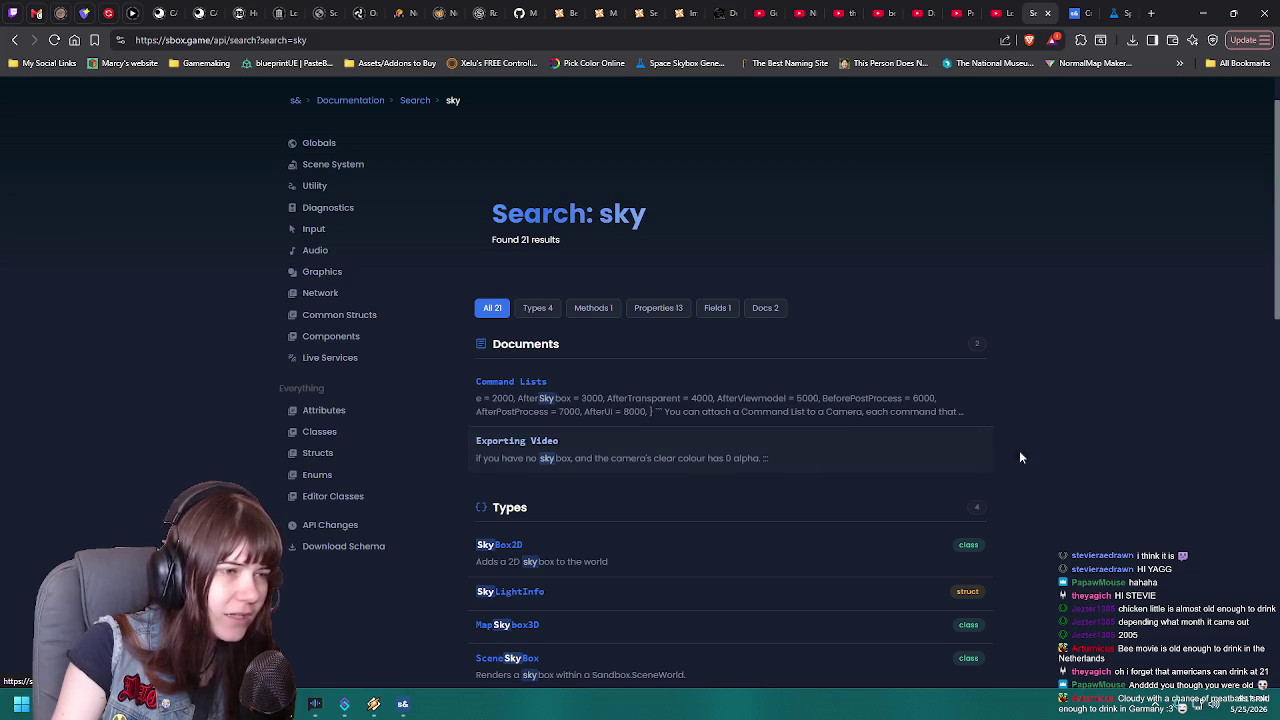
{"action": "scroll", "coordinate": [1114, 446], "scroll_direction": "down", "scroll_amount": 3}
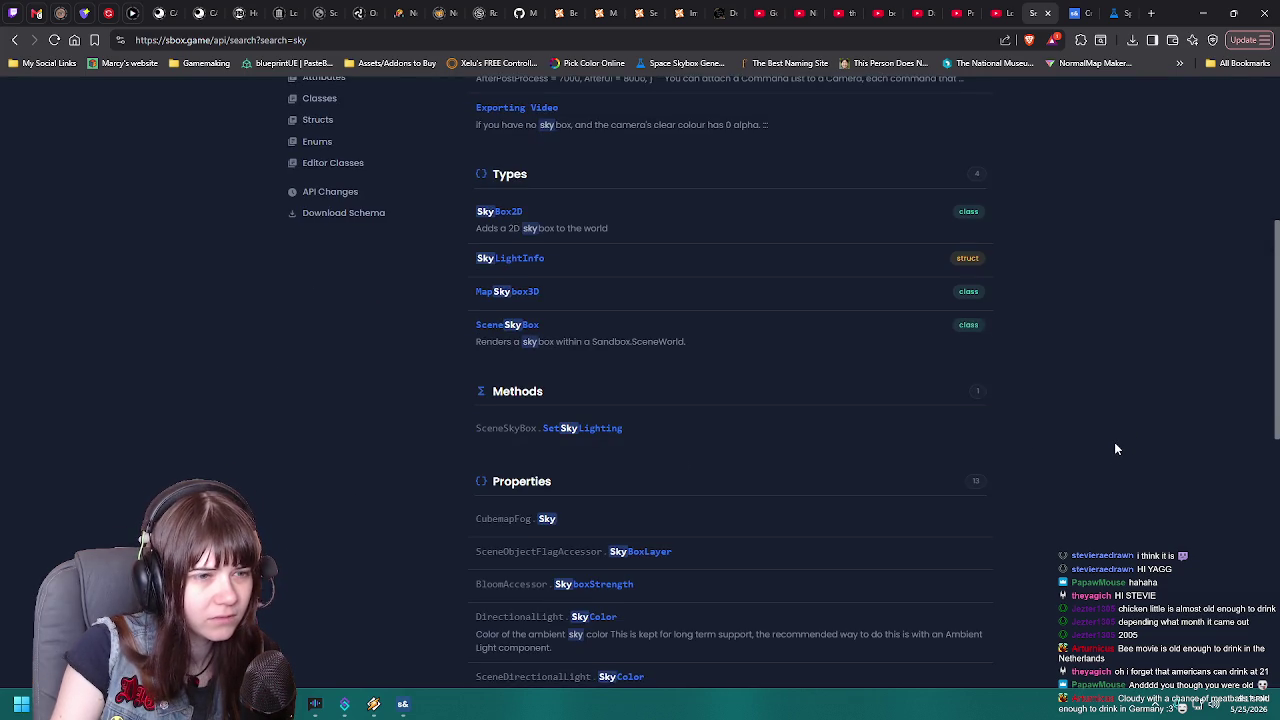
{"action": "scroll", "coordinate": [1114, 446], "scroll_direction": "up", "scroll_amount": 2}
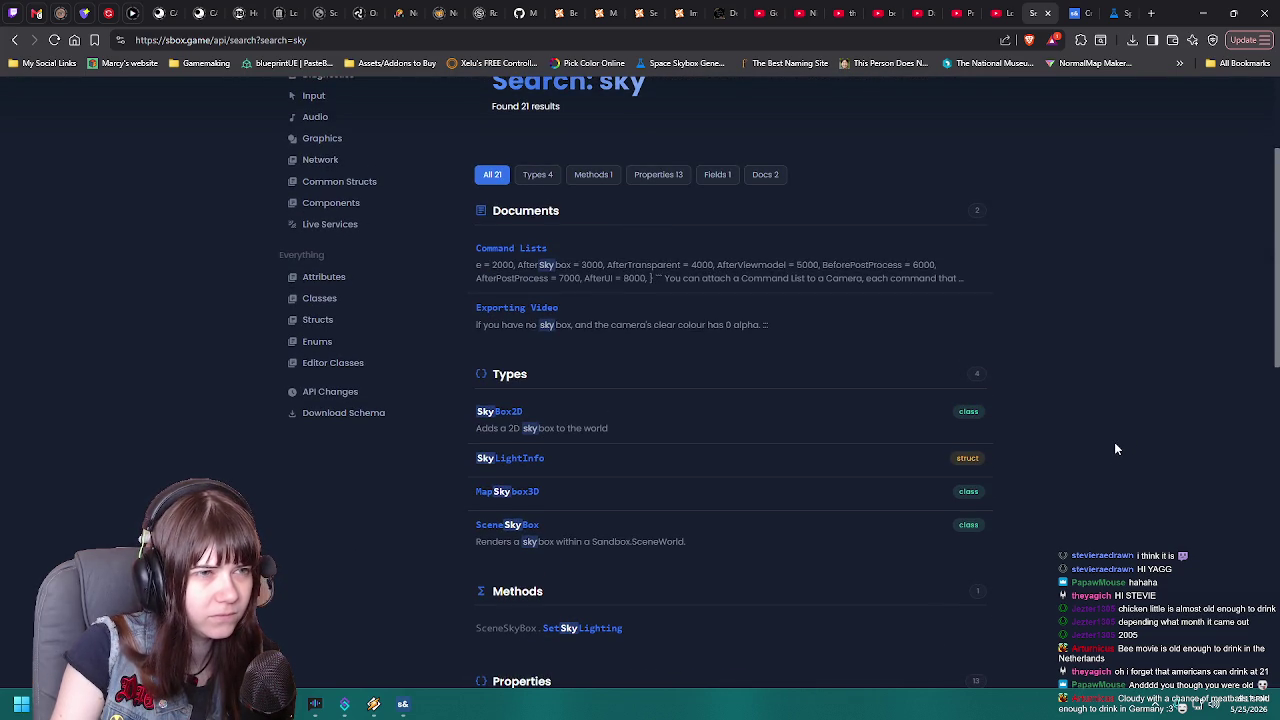
{"action": "left_click", "coordinate": [739, 338]}
{"action": "scroll", "coordinate": [1120, 378], "scroll_direction": "down", "scroll_amount": 2}
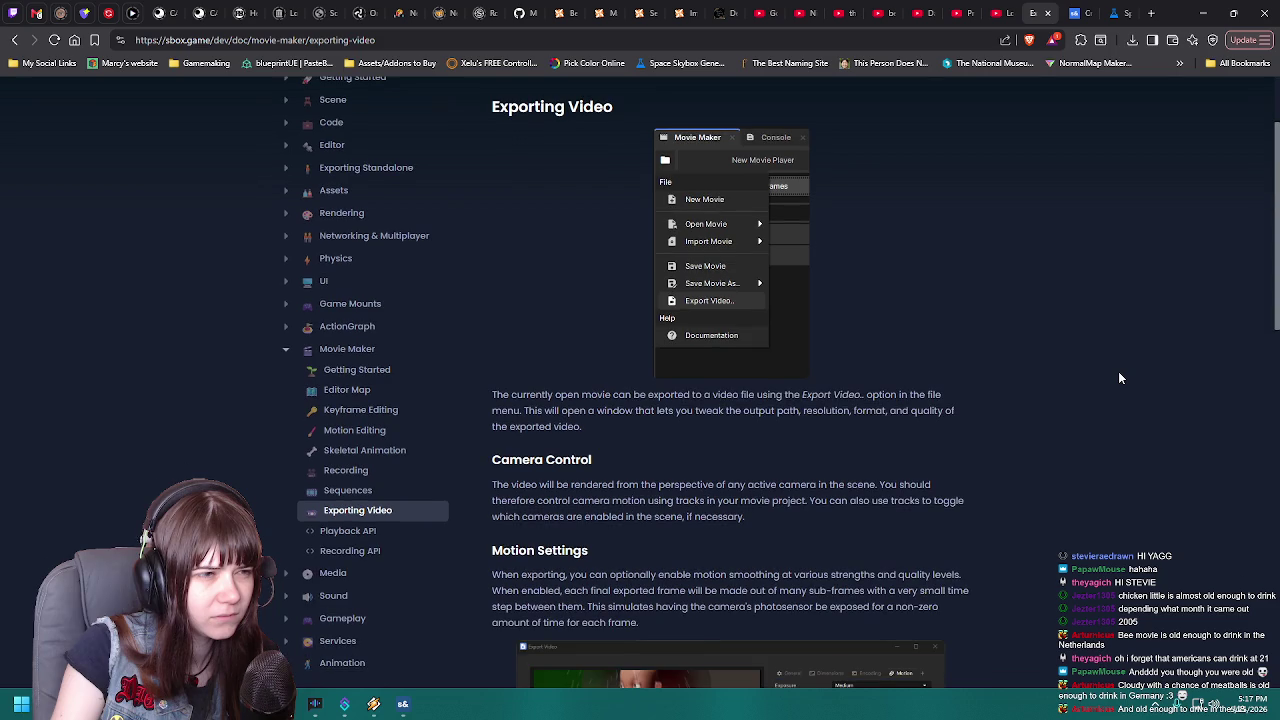
{"action": "scroll", "coordinate": [1120, 378], "scroll_direction": "down", "scroll_amount": 2}
{"action": "scroll", "coordinate": [1120, 378], "scroll_direction": "down", "scroll_amount": 1}
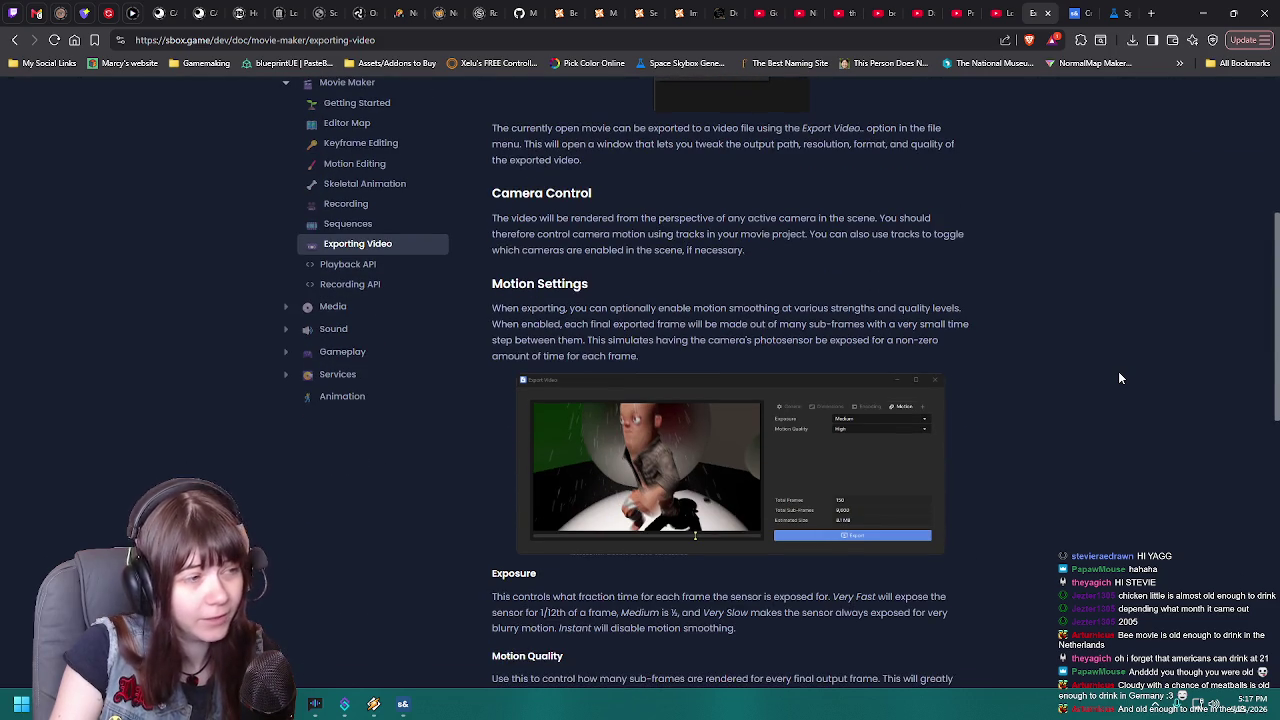
{"action": "scroll", "coordinate": [1119, 378], "scroll_direction": "up", "scroll_amount": 2}
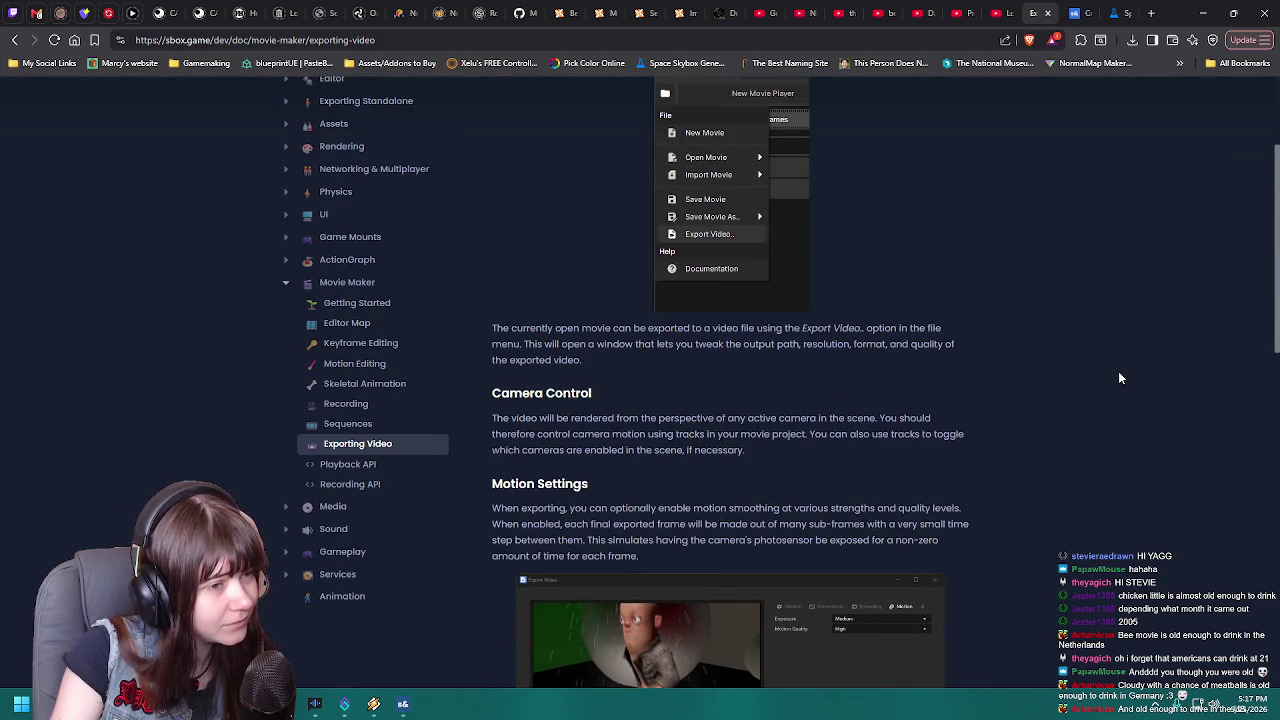
{"action": "scroll", "coordinate": [1120, 378], "scroll_direction": "up", "scroll_amount": 2}
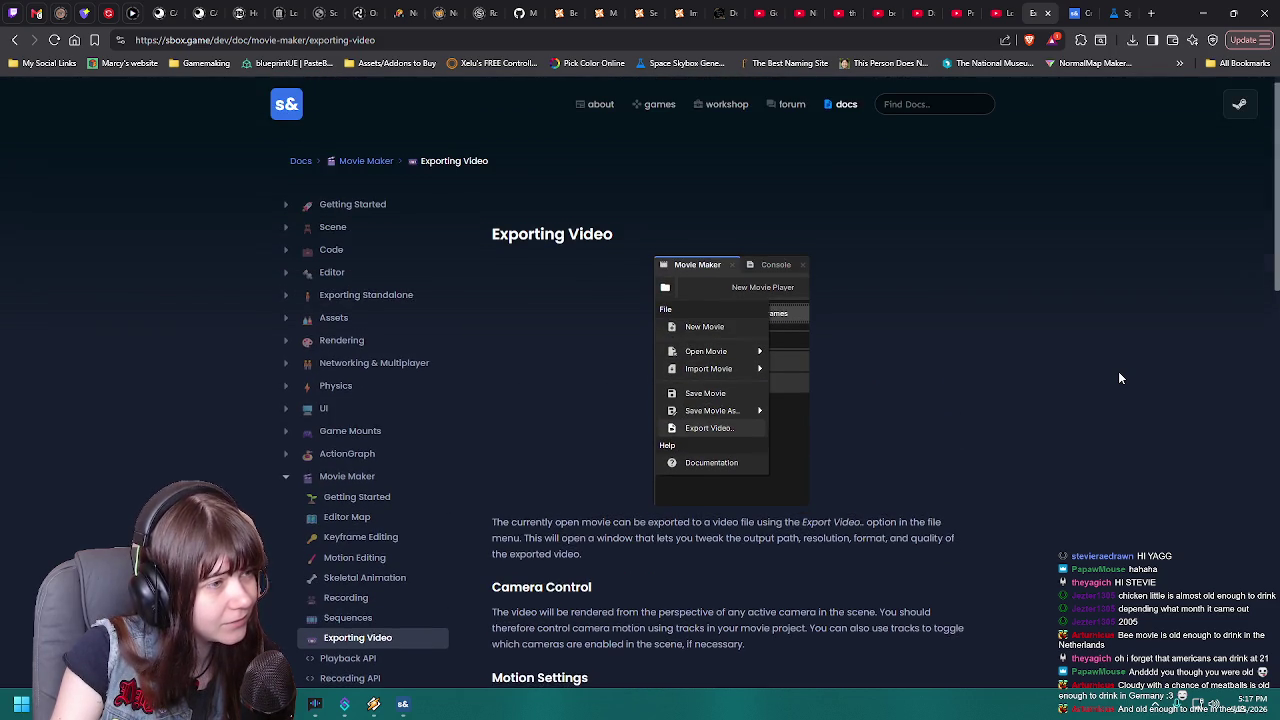
{"action": "left_click", "coordinate": [14, 39]}
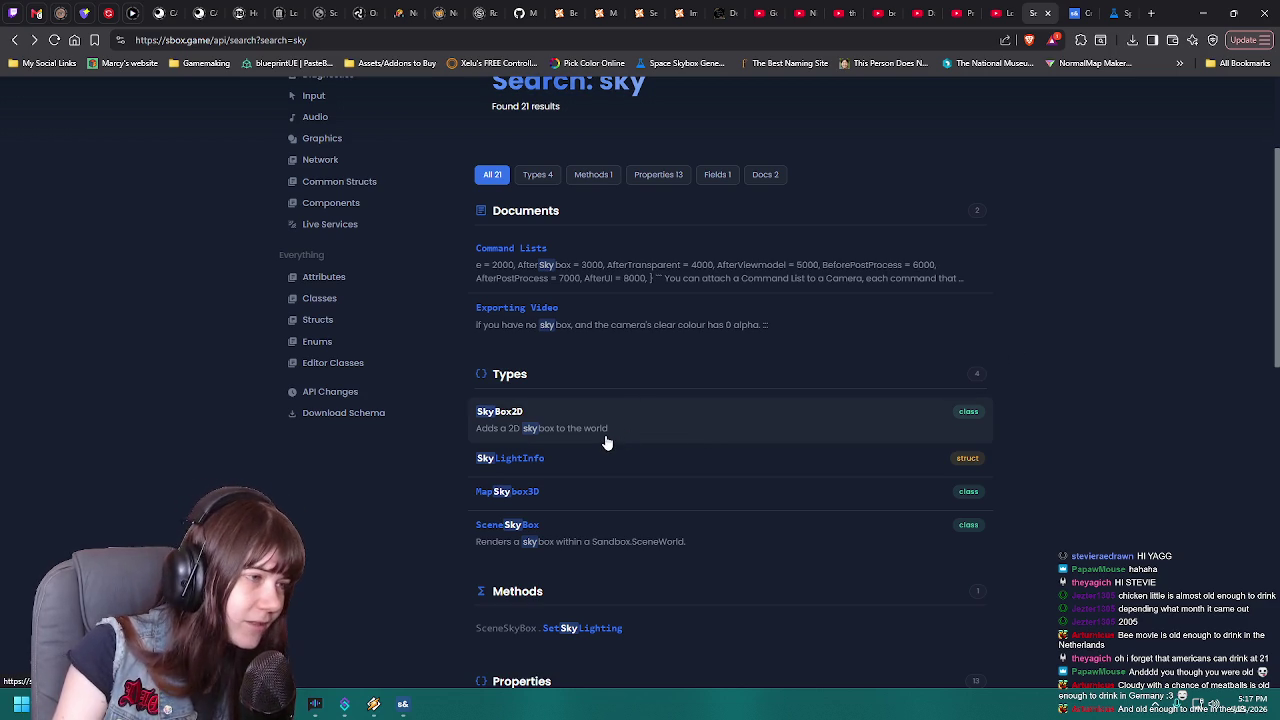
Review the 'sky' Properties and Fields results, then switch to the s&box editor's Environment scene
{"action": "scroll", "coordinate": [897, 419], "scroll_direction": "down", "scroll_amount": 1}
{"action": "scroll", "coordinate": [571, 351], "scroll_direction": "down", "scroll_amount": 10}
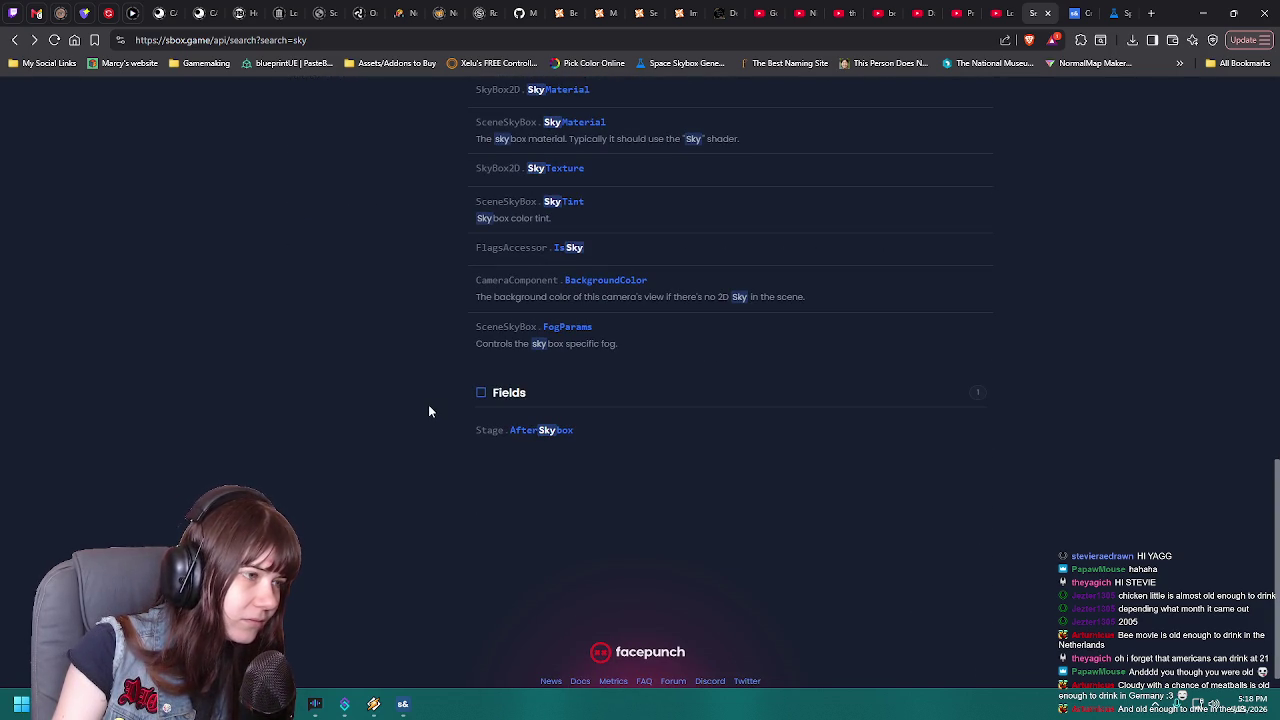
{"action": "scroll", "coordinate": [450, 455], "scroll_direction": "up", "scroll_amount": 2}
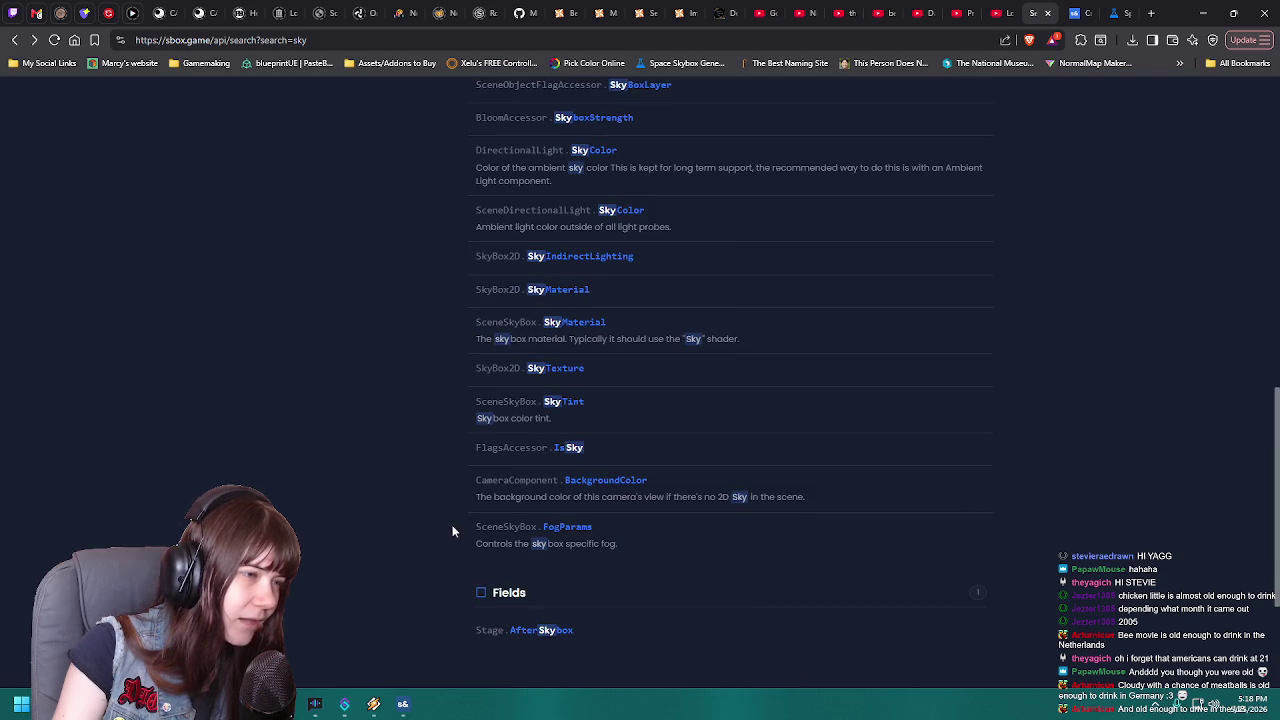
{"action": "scroll", "coordinate": [451, 528], "scroll_direction": "up", "scroll_amount": 1}
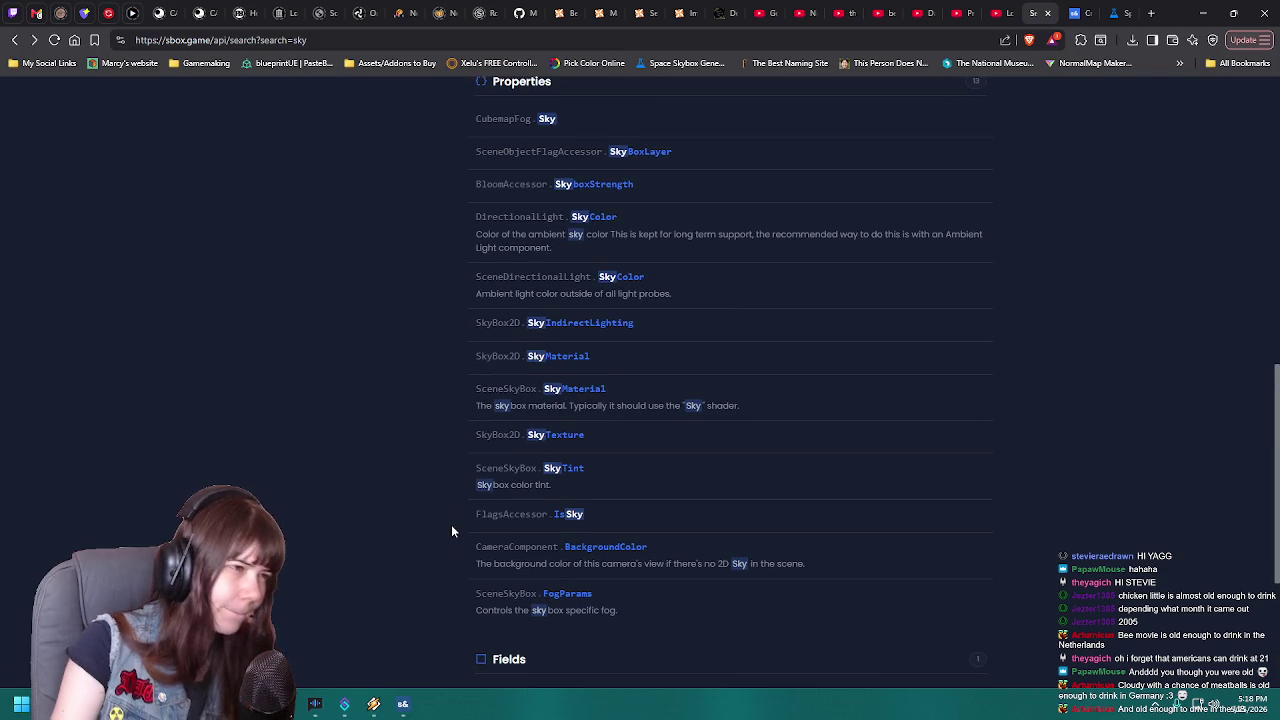
{"action": "scroll", "coordinate": [449, 528], "scroll_direction": "up", "scroll_amount": 3}
{"action": "scroll", "coordinate": [447, 533], "scroll_direction": "up", "scroll_amount": 3}
{"action": "scroll", "coordinate": [447, 533], "scroll_direction": "up", "scroll_amount": 2}
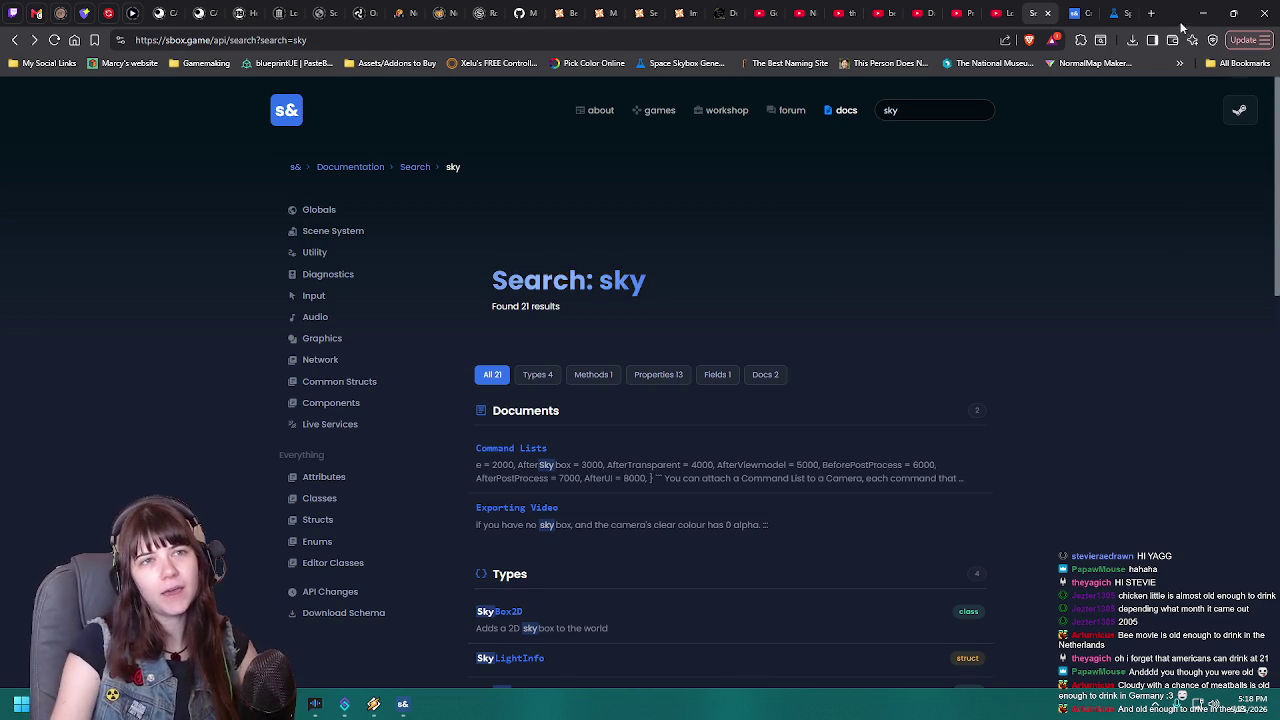
{"action": "key", "text": "alt+Tab"}
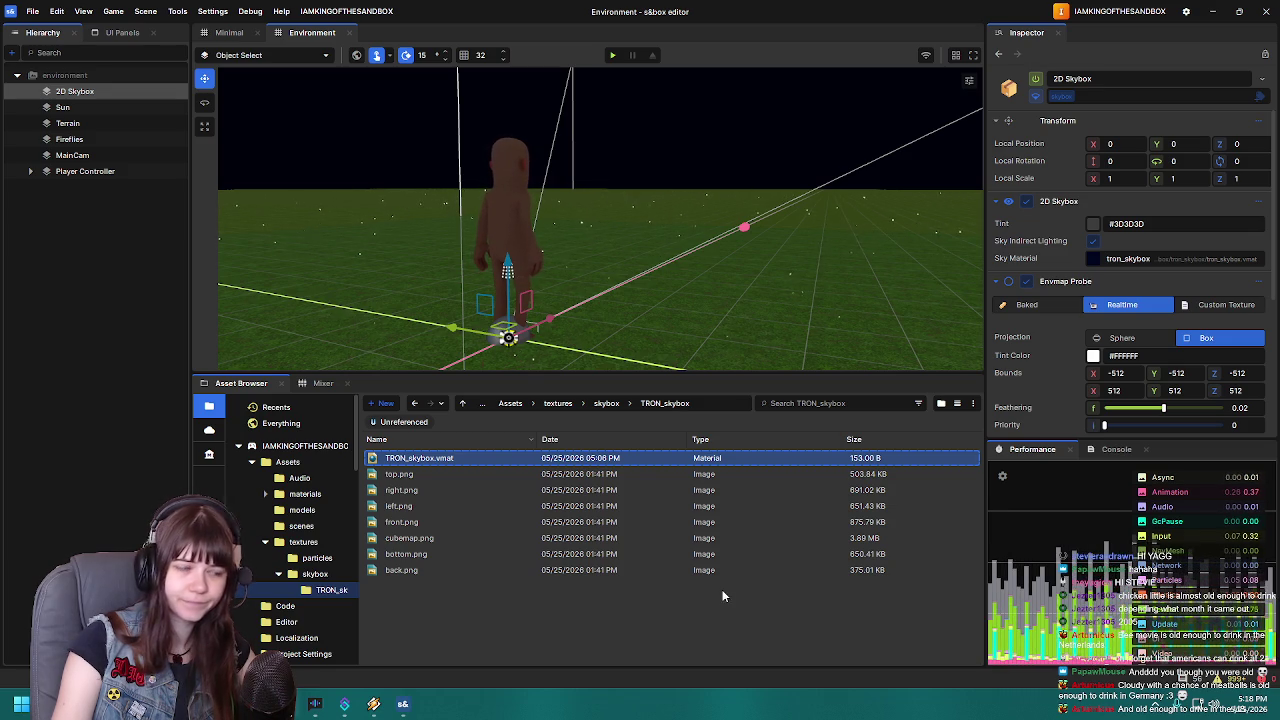
{"action": "left_click_drag", "start_coordinate": [549, 282], "coordinate": [568, 290]}
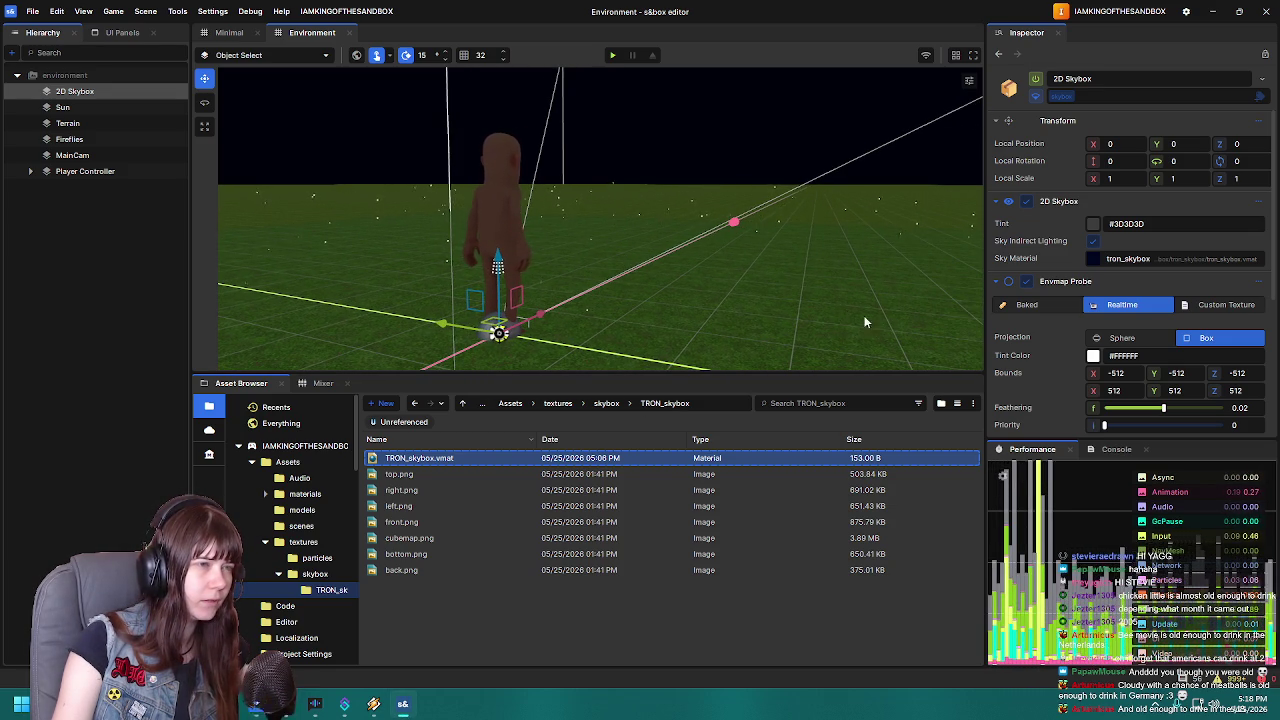
{"action": "mouse_move", "coordinate": [864, 315]}
{"action": "left_mouse_down"}
{"action": "mouse_move", "coordinate": [707, 309]}
{"action": "mouse_move", "coordinate": [726, 314]}
{"action": "left_mouse_up"}
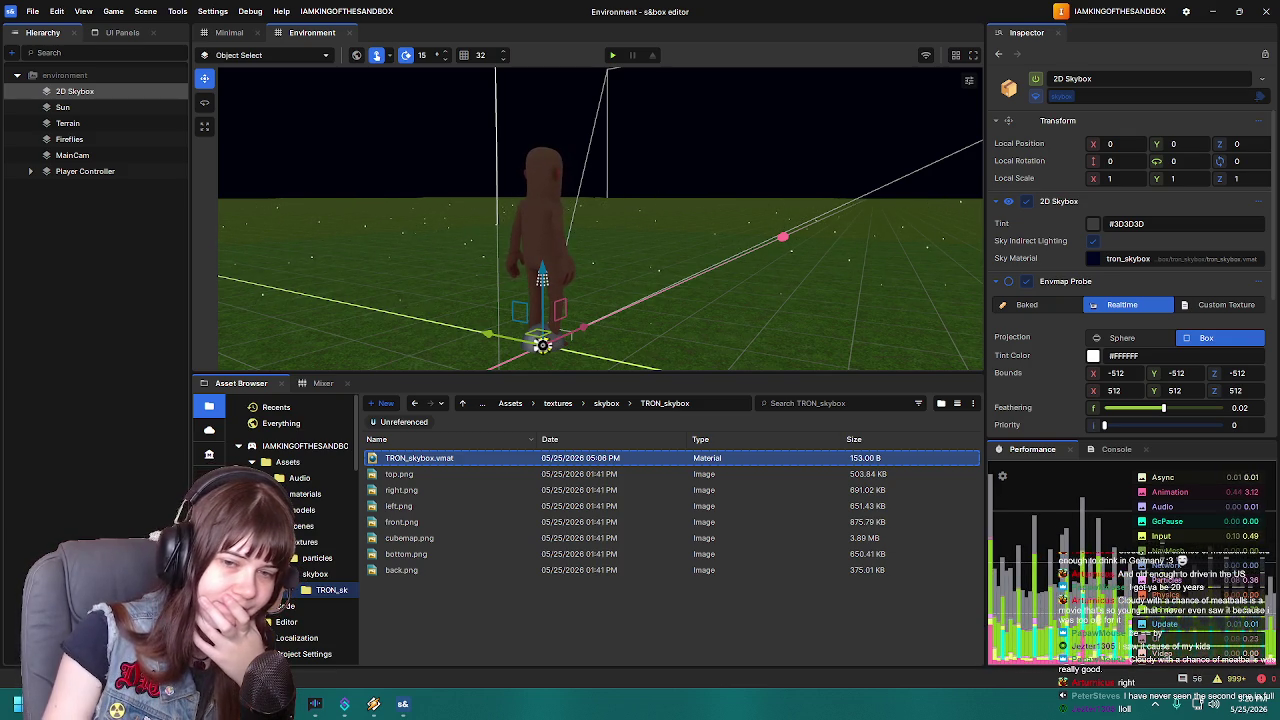
{"action": "mouse_move", "coordinate": [720, 250]}
{"action": "left_mouse_down"}
{"action": "mouse_move", "coordinate": [747, 212]}
{"action": "mouse_move", "coordinate": [759, 252]}
{"action": "mouse_move", "coordinate": [663, 264]}
{"action": "mouse_move", "coordinate": [688, 262]}
{"action": "left_mouse_up"}
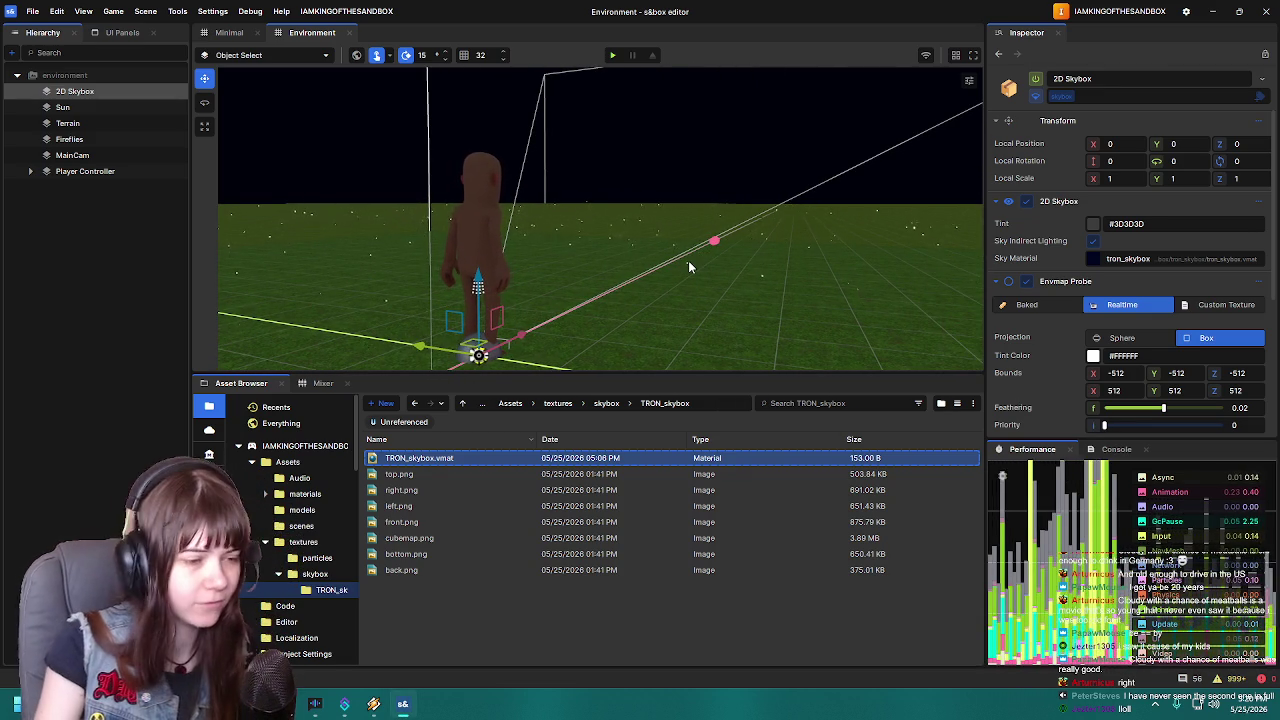
{"action": "mouse_move", "coordinate": [744, 310]}
{"action": "left_mouse_down"}
{"action": "mouse_move", "coordinate": [743, 295]}
{"action": "mouse_move", "coordinate": [809, 289]}
{"action": "mouse_move", "coordinate": [826, 305]}
{"action": "mouse_move", "coordinate": [814, 298]}
{"action": "left_mouse_up"}
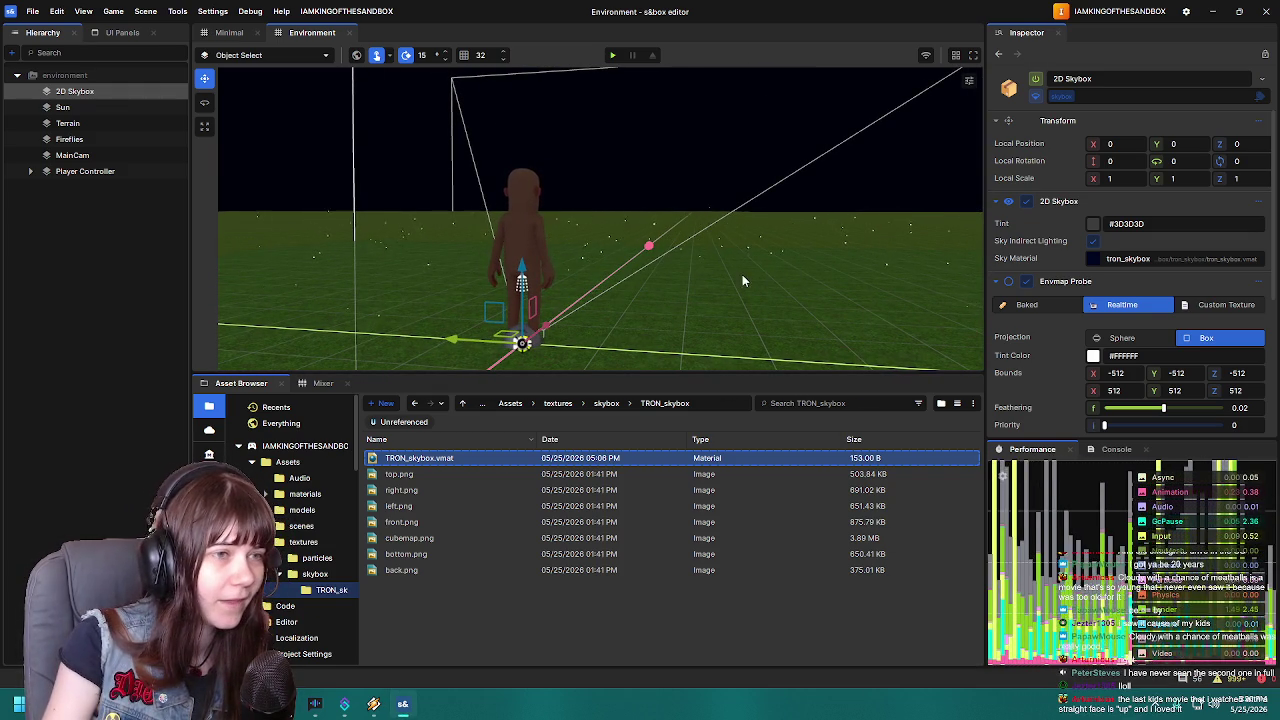
{"action": "left_click_drag", "start_coordinate": [742, 274], "coordinate": [741, 284]}
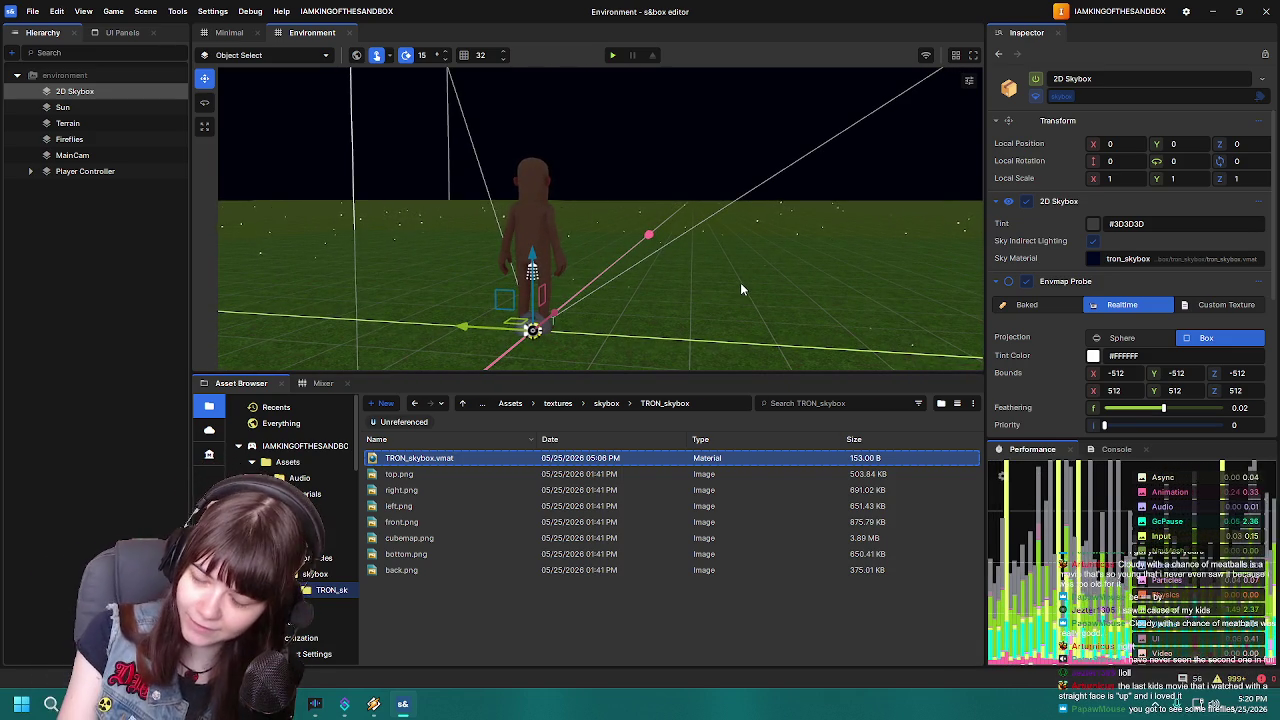